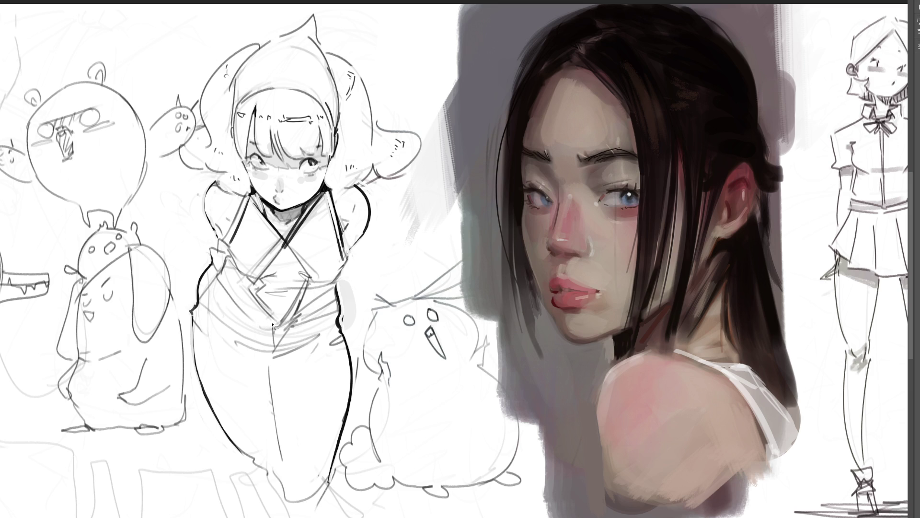
- Lasso the vest, fill it with flat dark grey using an enlarged brush, then deselect
mouse_move(254, 201)
mouse_down()
mouse_move(234, 258)
mouse_move(252, 280)
mouse_move(283, 235)
mouse_up()
mouse_move(266, 284)
mouse_down()
mouse_move(254, 294)
mouse_move(276, 321)
mouse_move(270, 332)
mouse_move(222, 276)
mouse_move(212, 249)
mouse_move(236, 245)
mouse_up()
mouse_move(284, 331)
mouse_down()
mouse_move(338, 293)
mouse_move(347, 259)
mouse_move(321, 208)
mouse_up()
key(b)
key(bracketright)
key(bracketright)
key(bracketright)
drag(239, 220, 302, 288)
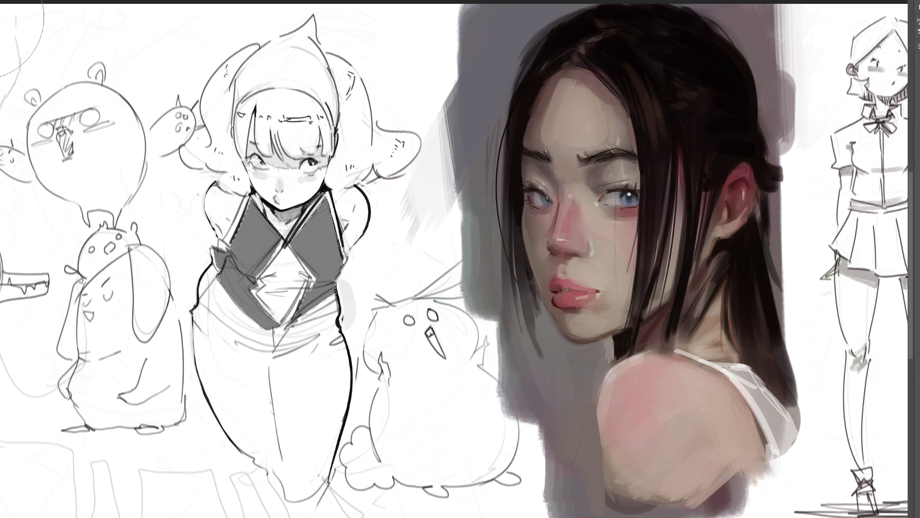
key(ctrl+d)
- Outline the pants with a straight-edged lasso selection below the vest
click(336, 298)
click(267, 330)
click(192, 311)
mouse_move(200, 371)
mouse_down()
mouse_move(233, 442)
mouse_move(296, 505)
mouse_move(316, 494)
mouse_move(346, 418)
mouse_move(340, 304)
mouse_up()
- Paint the selected pants dark grey, deselect, and begin lassoing the hair
key(b)
key(bracketright)
key(bracketright)
mouse_move(269, 326)
mouse_down()
mouse_move(269, 407)
mouse_move(283, 460)
mouse_up()
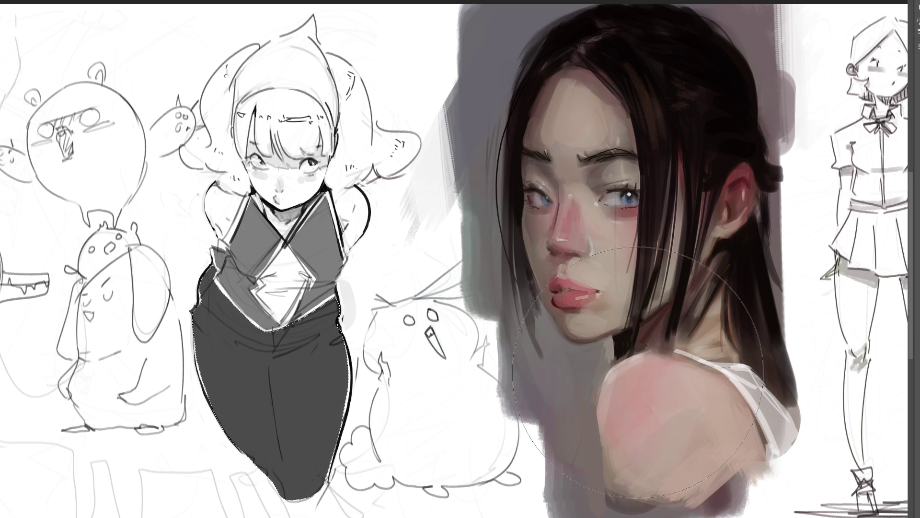
key(ctrl+d)
mouse_move(259, 44)
mouse_down()
mouse_move(210, 88)
mouse_move(183, 150)
mouse_move(220, 176)
mouse_move(226, 195)
mouse_move(246, 198)
mouse_move(255, 97)
mouse_move(236, 139)
mouse_move(235, 75)
mouse_up()
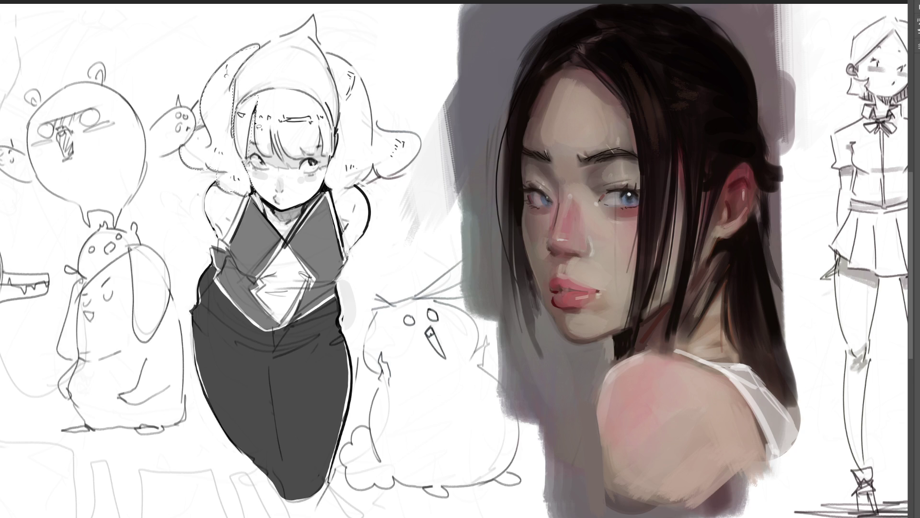
- Add the bangs, the top of the hair and the bangs beside the eye to the selection
mouse_move(286, 161)
mouse_down()
mouse_move(279, 102)
mouse_move(261, 89)
mouse_up()
mouse_move(303, 154)
mouse_down()
mouse_move(314, 159)
mouse_move(322, 141)
mouse_move(314, 107)
mouse_move(268, 90)
mouse_up()
mouse_move(335, 156)
mouse_down()
mouse_move(331, 122)
mouse_move(302, 93)
mouse_move(340, 142)
mouse_move(336, 157)
mouse_up()
key(b)
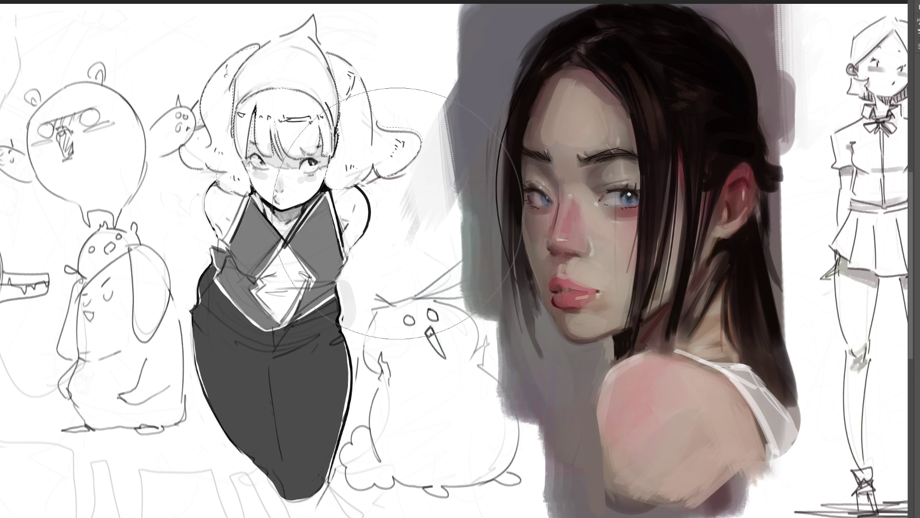
- Paint the selected hair and bangs flat grey, then deselect
mouse_move(378, 182)
mouse_down()
mouse_move(336, 120)
mouse_move(298, 192)
mouse_move(225, 201)
mouse_up()
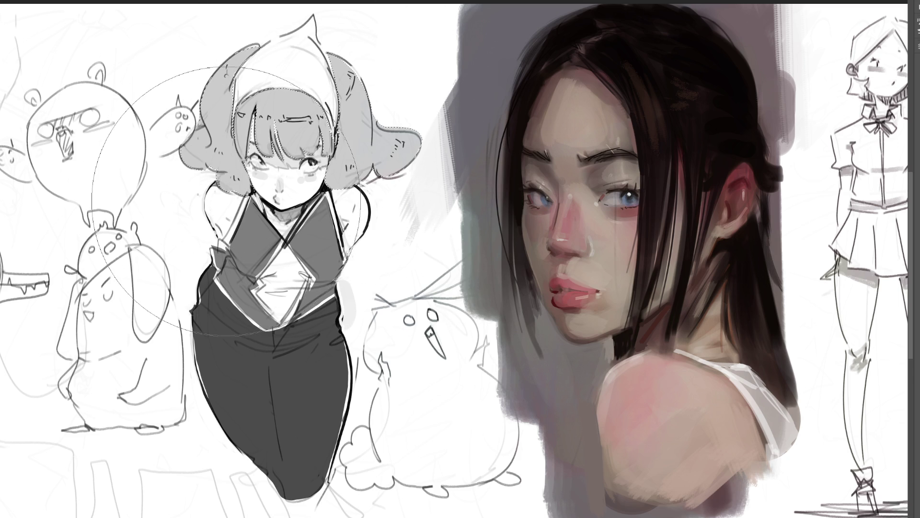
key(bracketleft)
key(bracketleft)
key(bracketleft)
key(bracketleft)
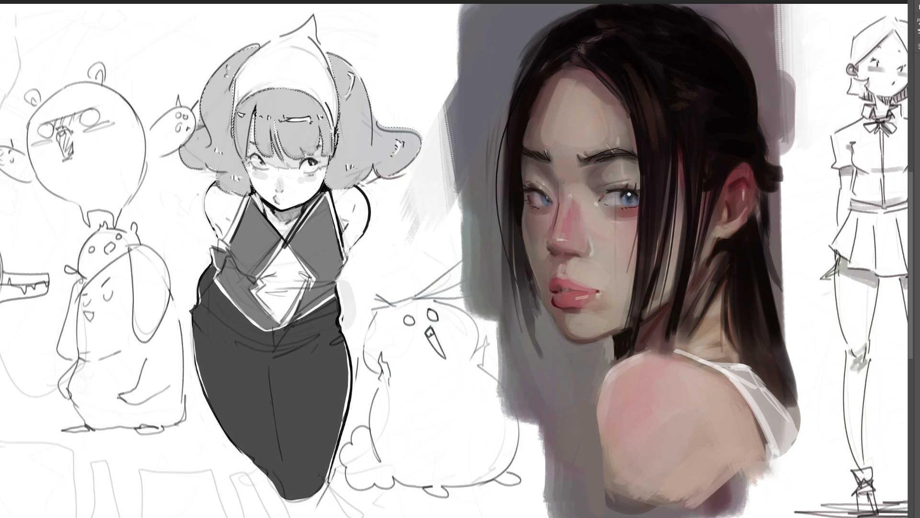
key(ctrl+d)
- Ink over the cheek, arm and collar contours with a small brush
drag(260, 197, 266, 215)
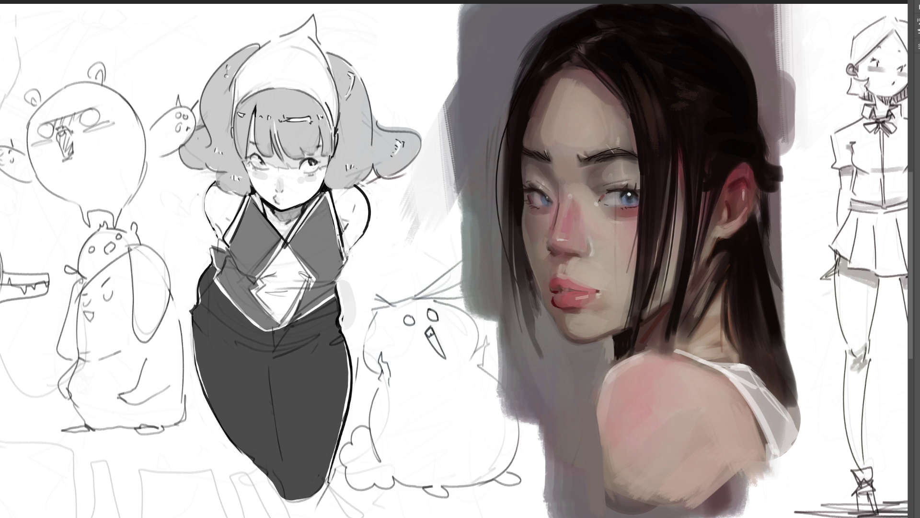
drag(340, 253, 344, 264)
drag(339, 220, 345, 250)
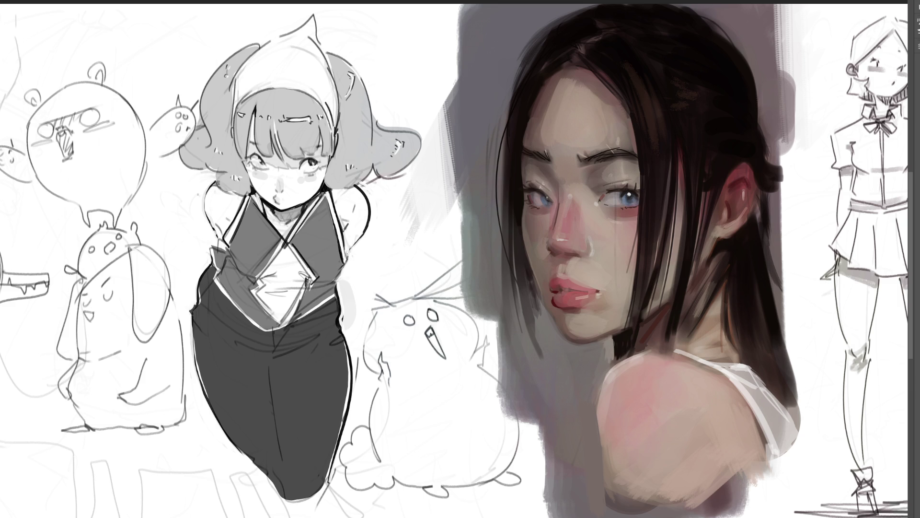
drag(305, 283, 285, 329)
drag(257, 291, 278, 324)
drag(256, 252, 276, 281)
- Redo the collar's left corner, darken the vest's left side, and add white highlights on the diamond
key(ctrl+z)
key(ctrl+z)
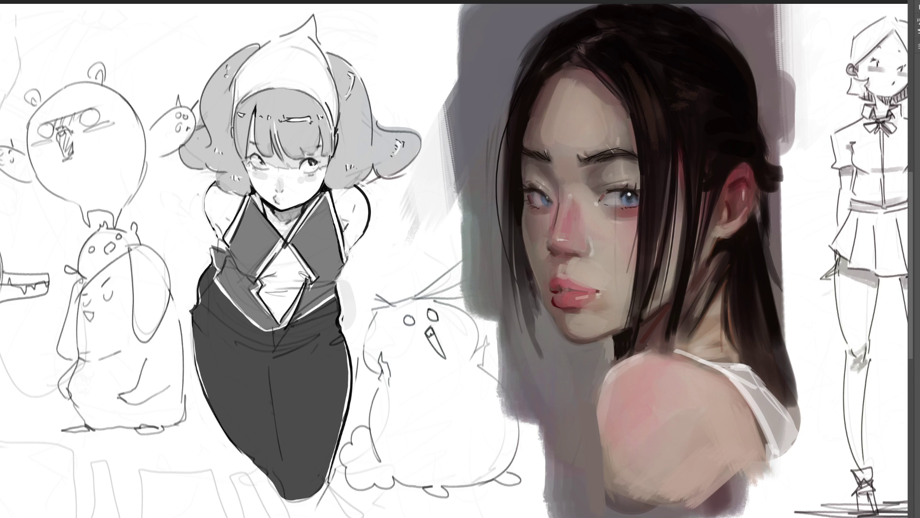
drag(255, 285, 276, 322)
mouse_move(218, 277)
mouse_down()
mouse_move(249, 316)
mouse_move(287, 321)
mouse_up()
drag(286, 250, 269, 273)
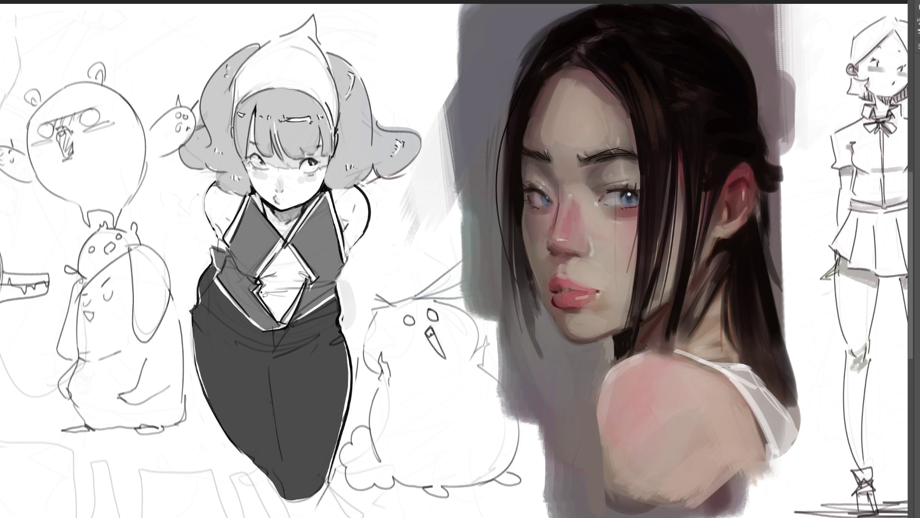
mouse_move(288, 317)
mouse_down()
mouse_move(311, 280)
mouse_move(293, 234)
mouse_up()
- Check values by fading the sketch layer, and fill the chest diamond with light grey
key(3)
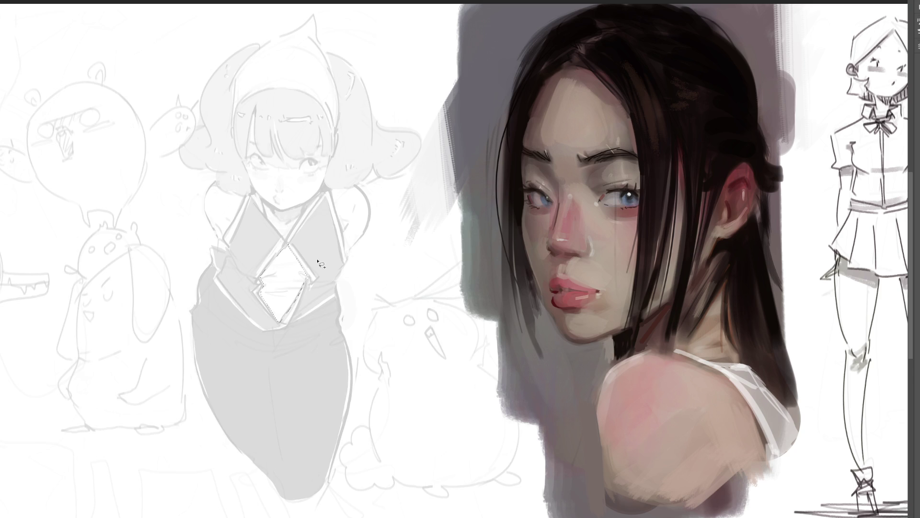
key(0)
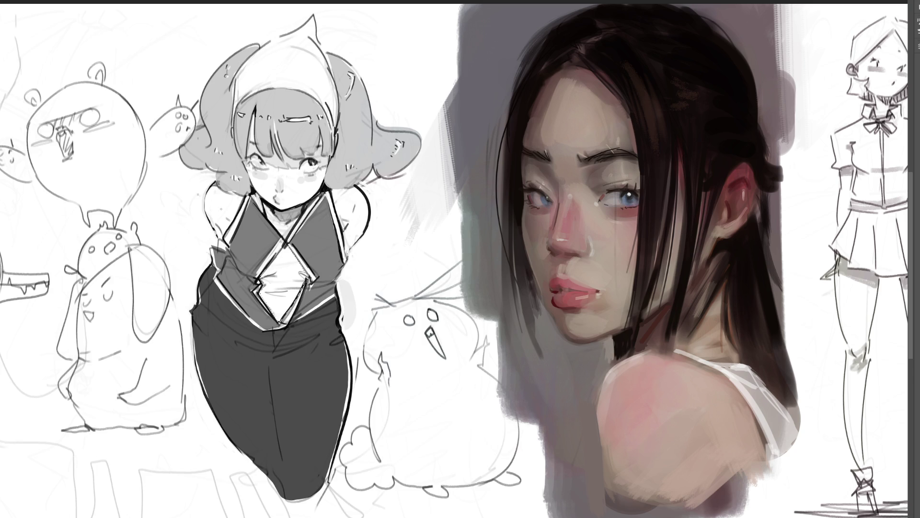
key(alt+BackSpace)
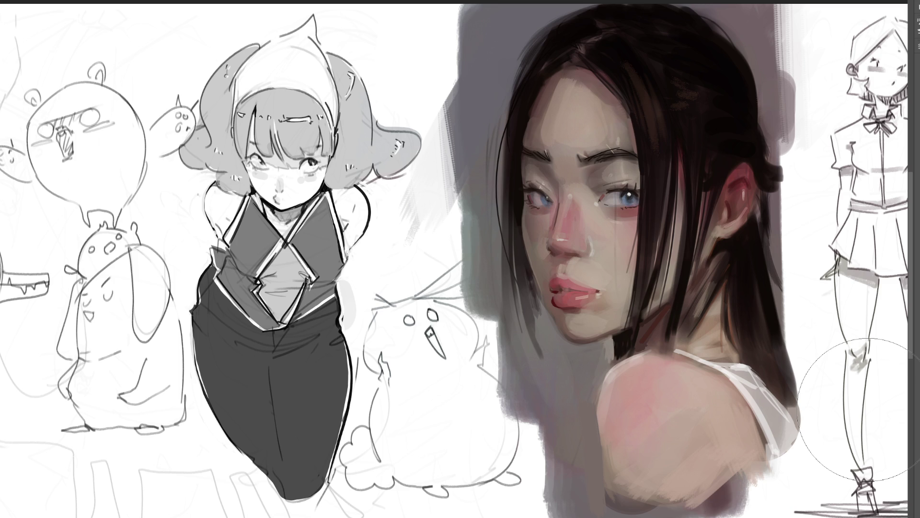
key(bracketright)
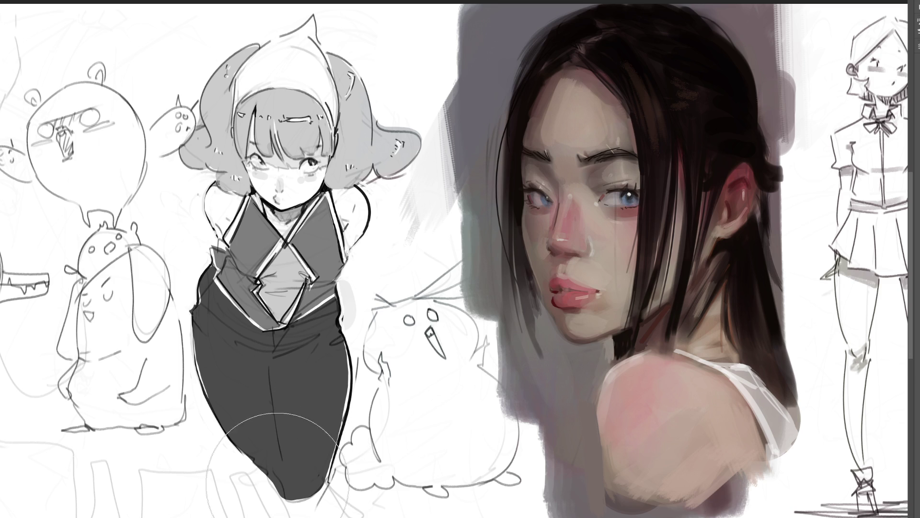
drag(280, 497, 315, 53)
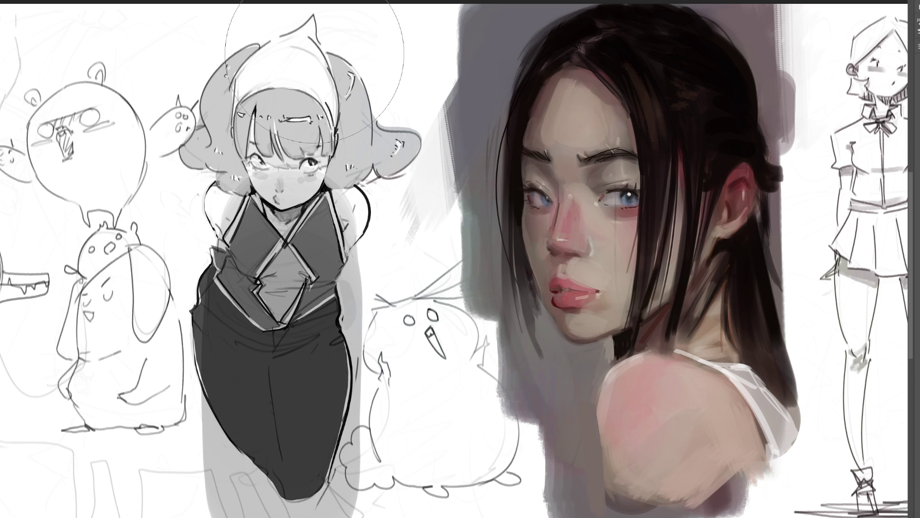
key(ctrl+z)
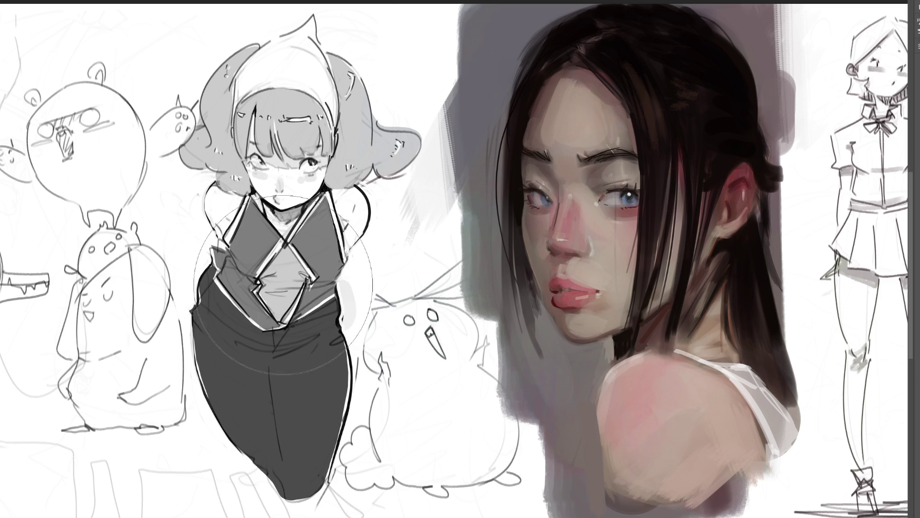
- Shade the shoulder, a chest shadow band, the left pants leg and both arms in darker grey
key(bracketleft)
key(bracketleft)
key(bracketleft)
mouse_move(238, 213)
mouse_down()
mouse_move(223, 199)
mouse_move(287, 215)
mouse_move(355, 193)
mouse_up()
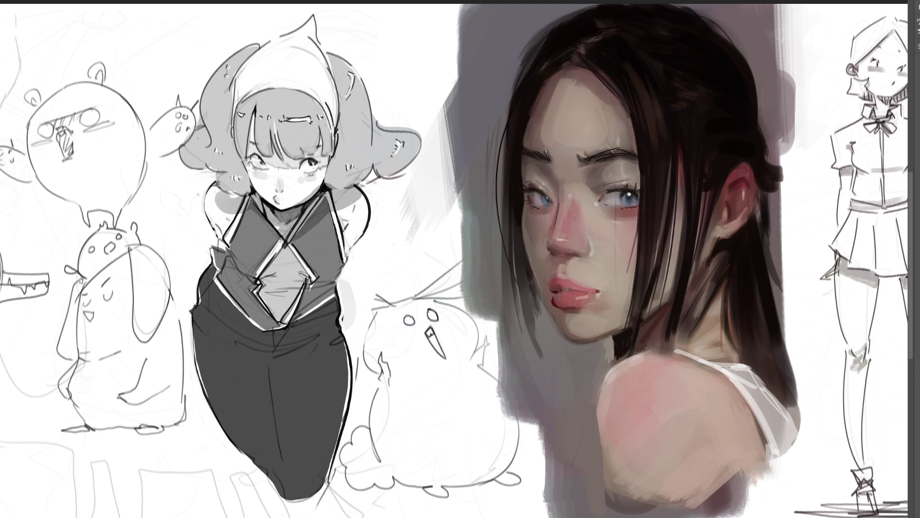
mouse_move(223, 211)
mouse_down()
mouse_move(259, 235)
mouse_move(338, 213)
mouse_move(244, 242)
mouse_move(336, 220)
mouse_move(269, 268)
mouse_move(286, 279)
mouse_move(249, 288)
mouse_move(302, 295)
mouse_move(307, 268)
mouse_move(256, 301)
mouse_move(330, 295)
mouse_move(225, 266)
mouse_move(279, 326)
mouse_move(211, 292)
mouse_move(326, 311)
mouse_move(288, 342)
mouse_move(218, 335)
mouse_move(268, 350)
mouse_move(326, 340)
mouse_move(216, 342)
mouse_move(274, 460)
mouse_move(253, 355)
mouse_up()
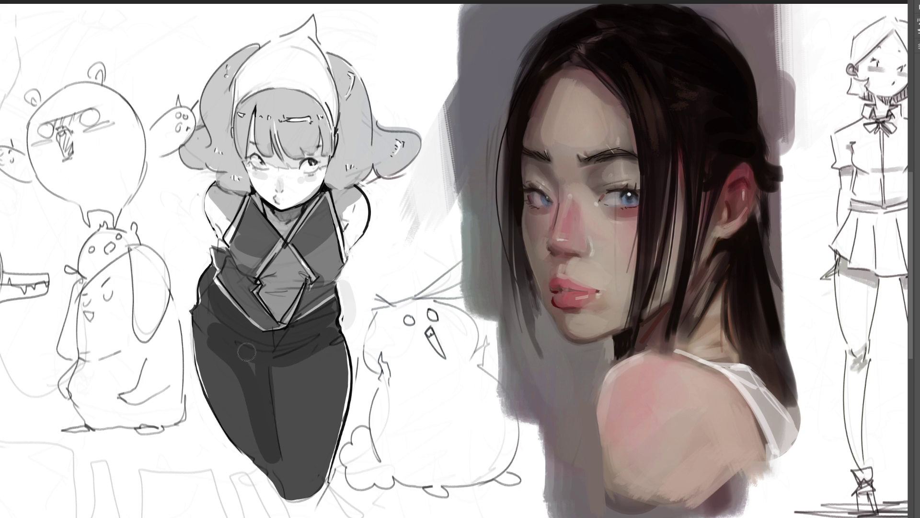
mouse_move(278, 467)
mouse_down()
mouse_move(300, 353)
mouse_move(283, 393)
mouse_move(266, 372)
mouse_move(307, 357)
mouse_move(314, 368)
mouse_move(298, 440)
mouse_move(270, 439)
mouse_move(211, 340)
mouse_move(205, 349)
mouse_move(246, 437)
mouse_move(211, 311)
mouse_up()
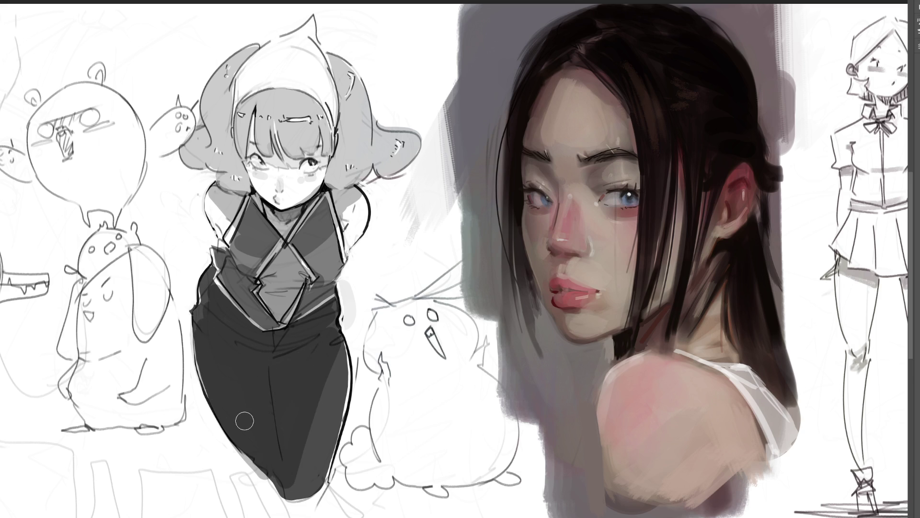
mouse_move(230, 228)
mouse_down()
mouse_move(213, 234)
mouse_move(218, 242)
mouse_up()
drag(355, 230, 348, 242)
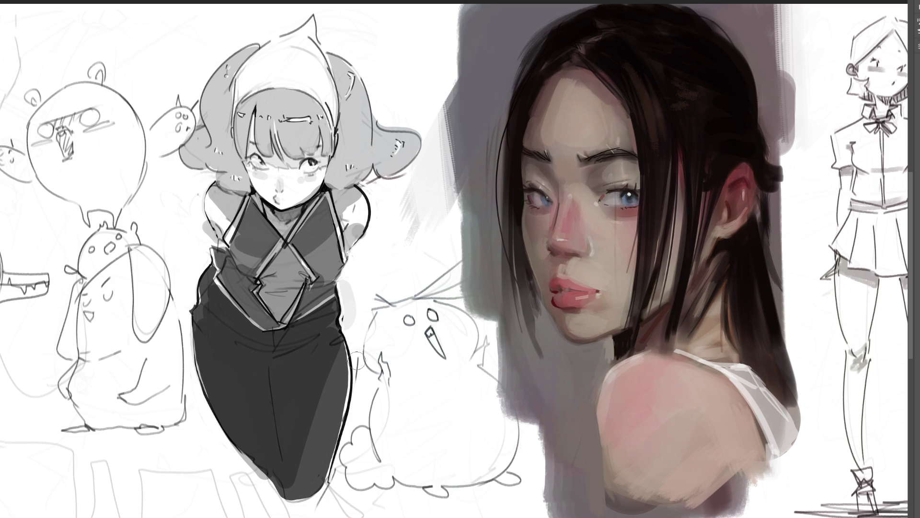
mouse_move(204, 235)
mouse_down()
mouse_move(193, 201)
mouse_move(208, 215)
mouse_up()
- Repaint the torso-edge shading and clean up the pants' left edge, then zoom out
drag(365, 304, 340, 269)
key(bracketright)
key(bracketright)
key(bracketright)
key(bracketright)
key(bracketright)
key(bracketright)
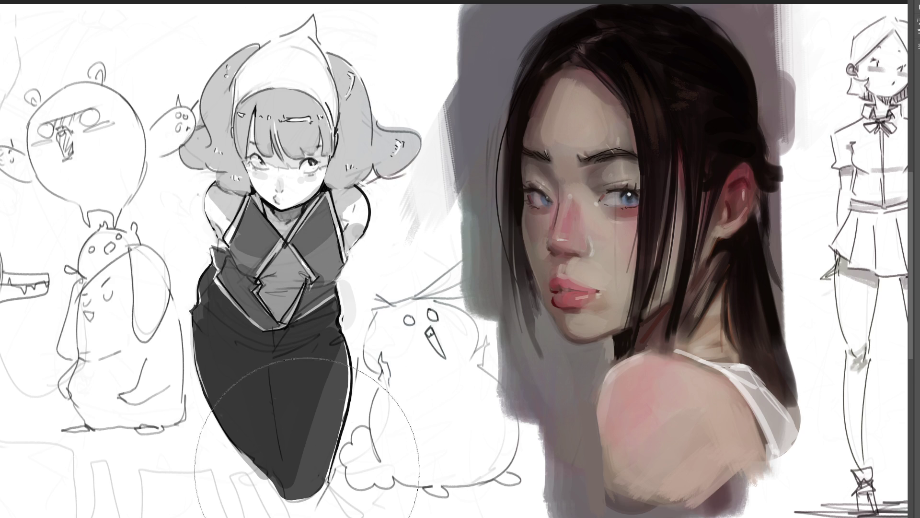
drag(268, 374, 287, 384)
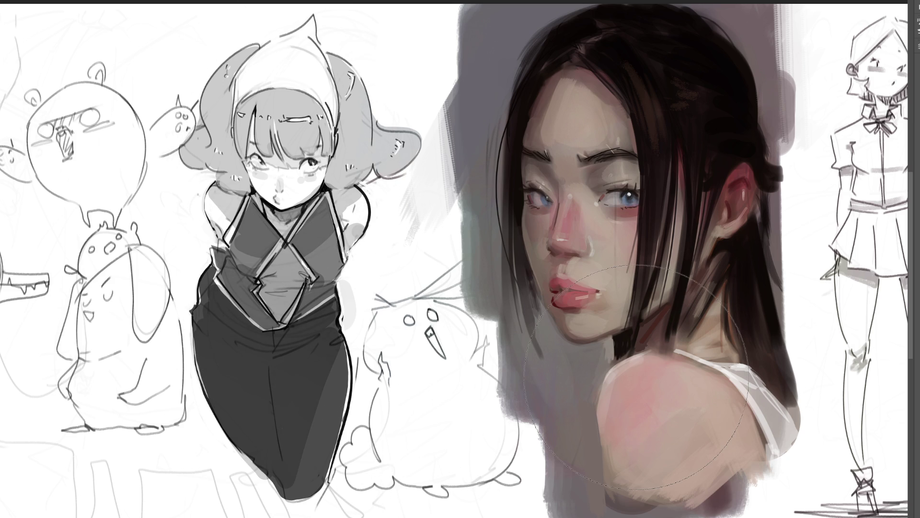
key(bracketleft)
key(bracketleft)
key(bracketleft)
mouse_move(240, 346)
mouse_down()
mouse_move(307, 341)
mouse_move(269, 375)
mouse_move(275, 407)
mouse_up()
key(ctrl+z)
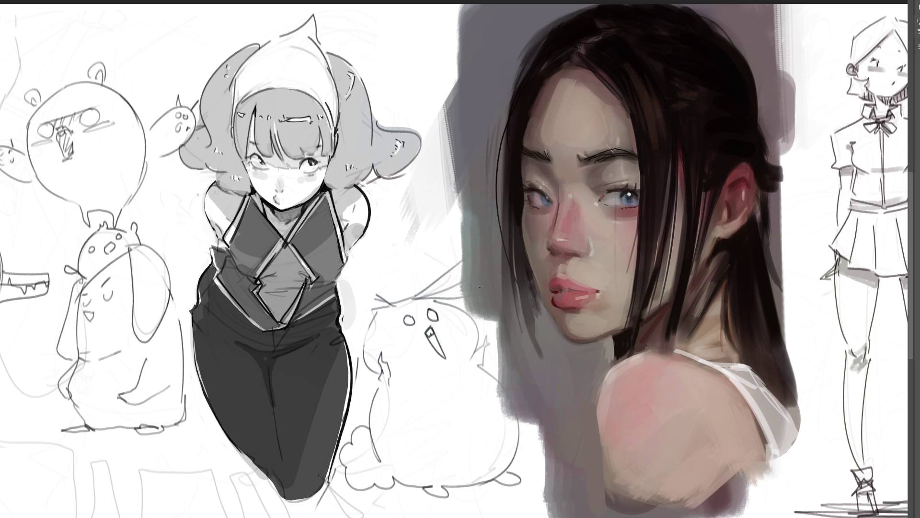
key(ctrl+minus)
key(ctrl+minus)
key(ctrl+minus)
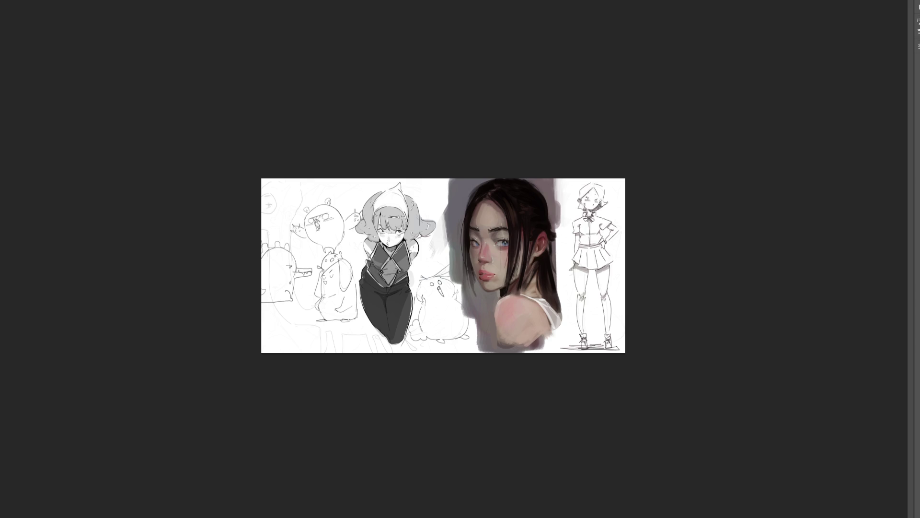
key(ctrl+plus)
key(ctrl+plus)
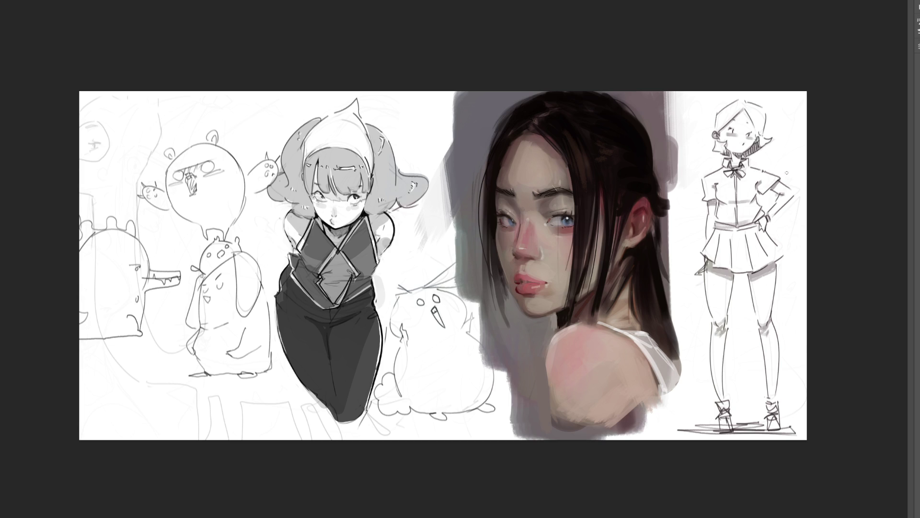
scroll(566, 269, up, 3)
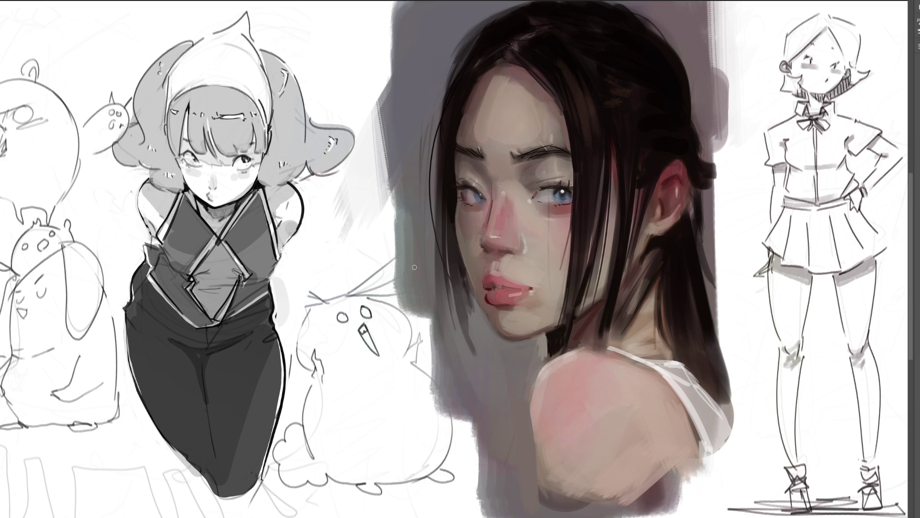
- Sketch a B, then ink the letters 'BRB' in black over the blob creature
mouse_move(338, 380)
mouse_down()
mouse_move(329, 418)
mouse_move(343, 398)
mouse_move(324, 426)
mouse_up()
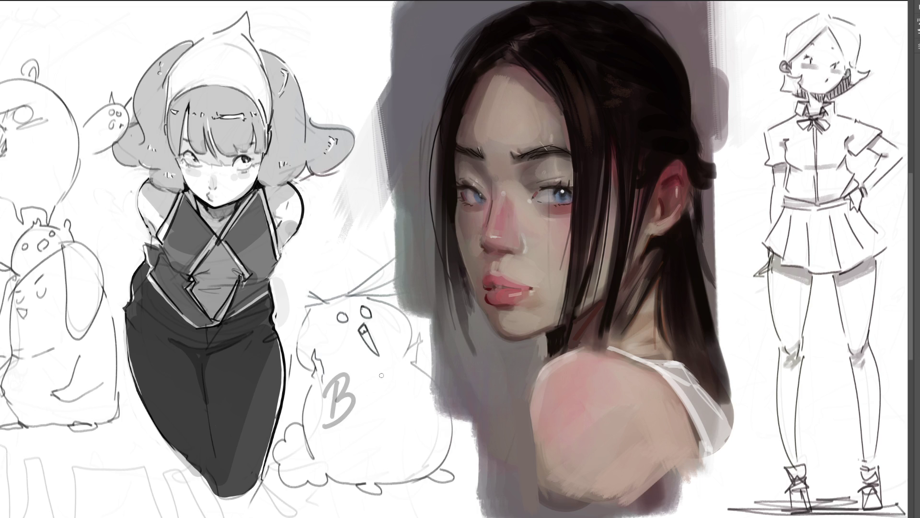
mouse_move(326, 389)
mouse_down()
mouse_move(339, 395)
mouse_move(323, 419)
mouse_move(332, 423)
mouse_up()
mouse_move(357, 384)
mouse_down()
mouse_move(359, 414)
mouse_move(383, 417)
mouse_up()
drag(376, 378, 389, 425)
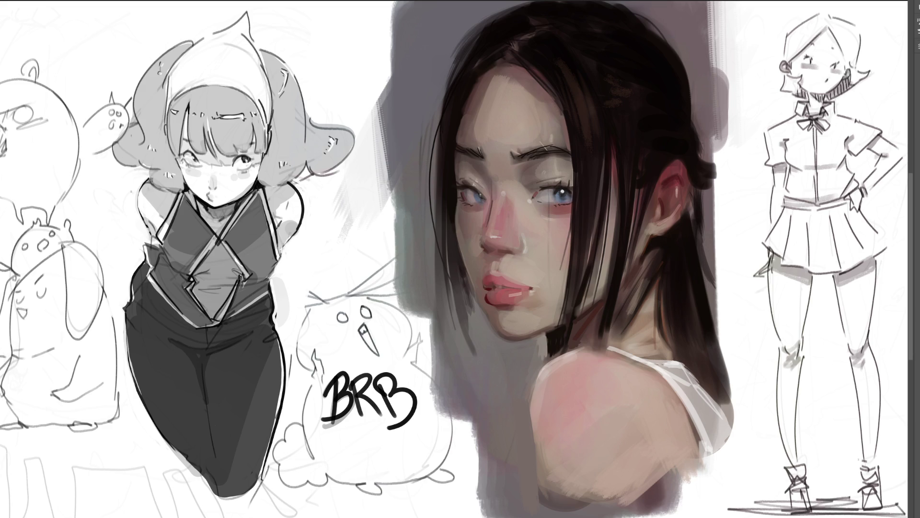
- Zoom out to the full sheet and scrawl one big black looping zigzag across it
key(ctrl+minus)
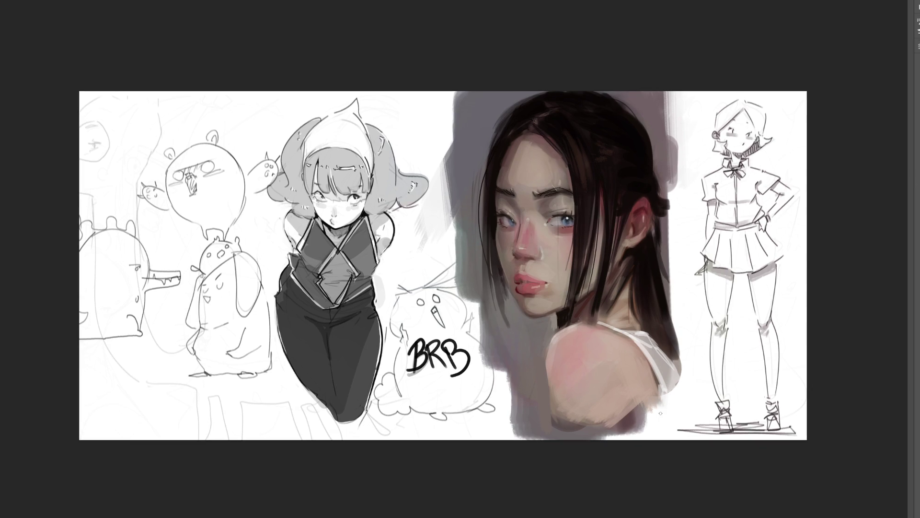
mouse_move(665, 368)
mouse_down()
mouse_move(714, 369)
mouse_move(776, 392)
mouse_move(661, 369)
mouse_up()
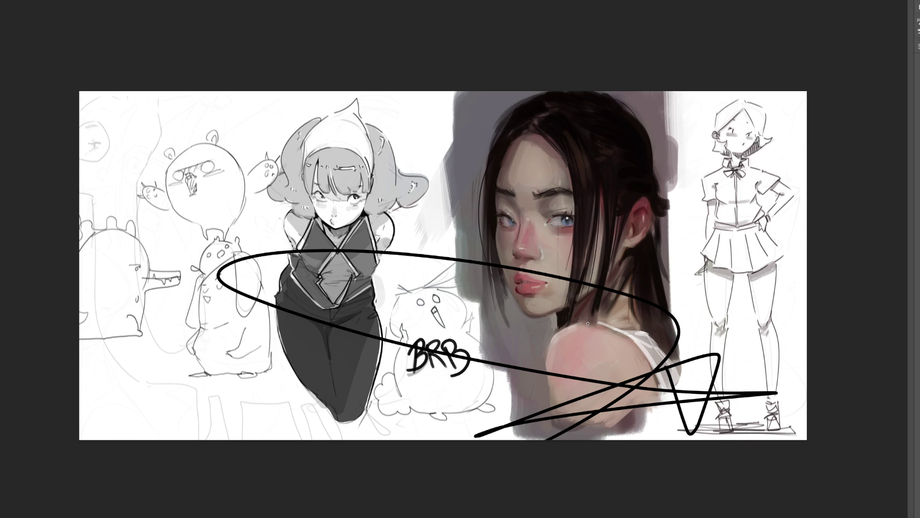
- Undo the scribble and BRB lettering, then crop the canvas wider on the right
key(ctrl+z)
key(ctrl+z)
key(ctrl+z)
key(ctrl+z)
key(ctrl+z)
key(ctrl+z)
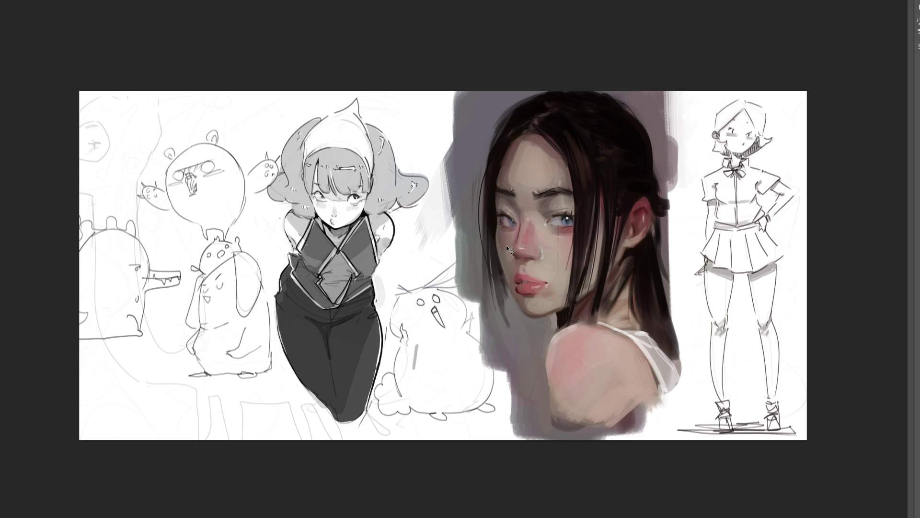
key(ctrl+z)
key(c)
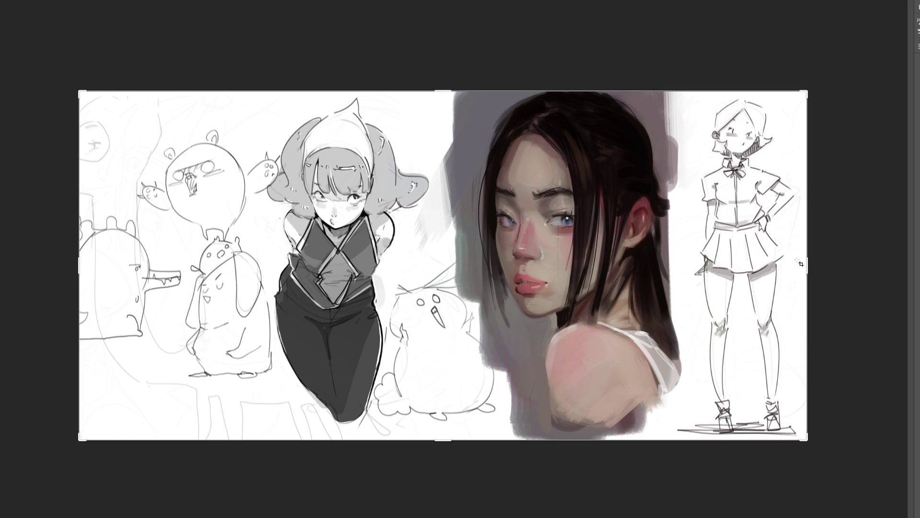
drag(808, 265, 907, 266)
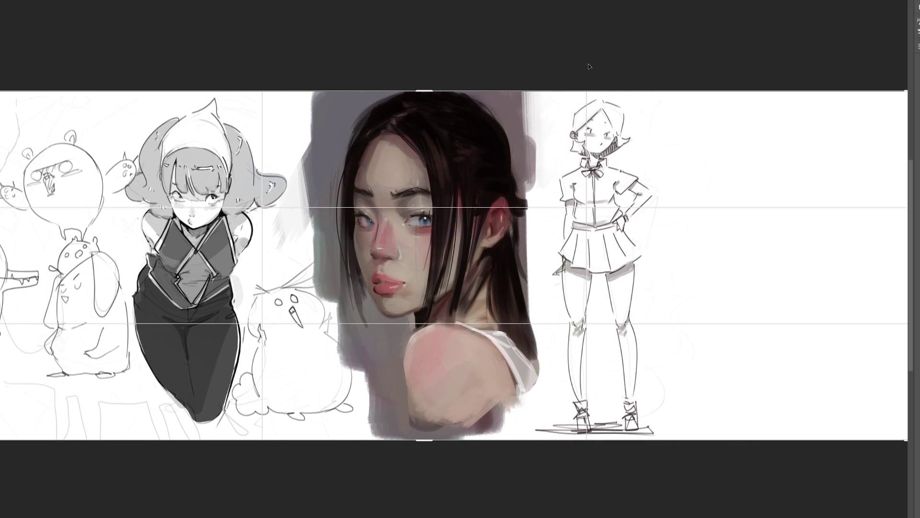
key(Return)
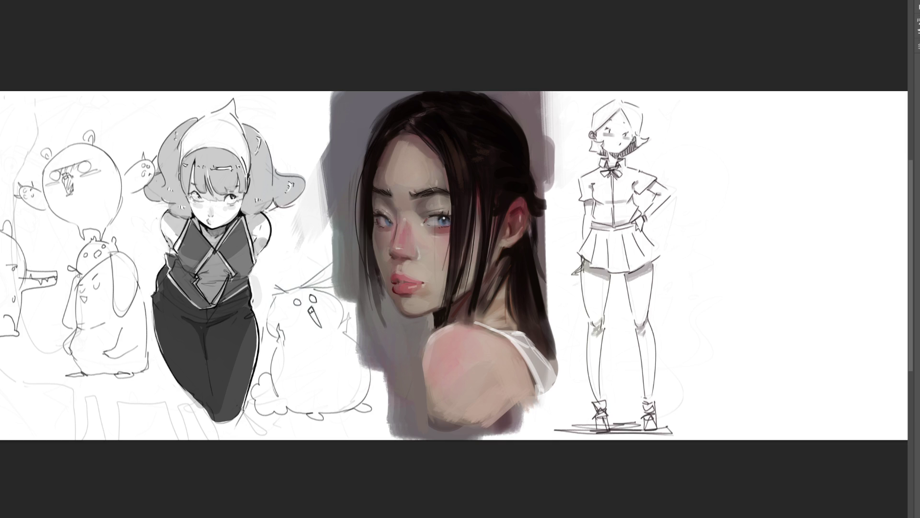
- Move the standing-figure sketch to the far right and the portrait rightward, then zoom in
drag(639, 199, 860, 199)
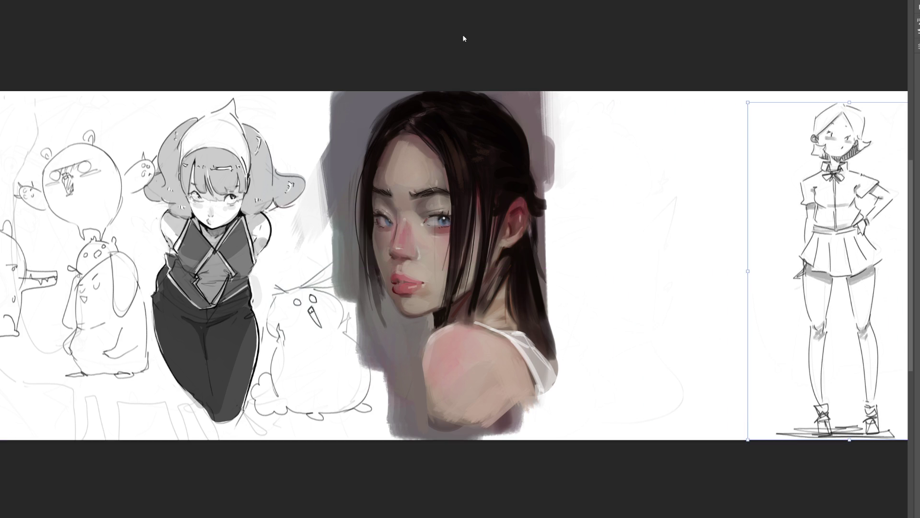
key(Return)
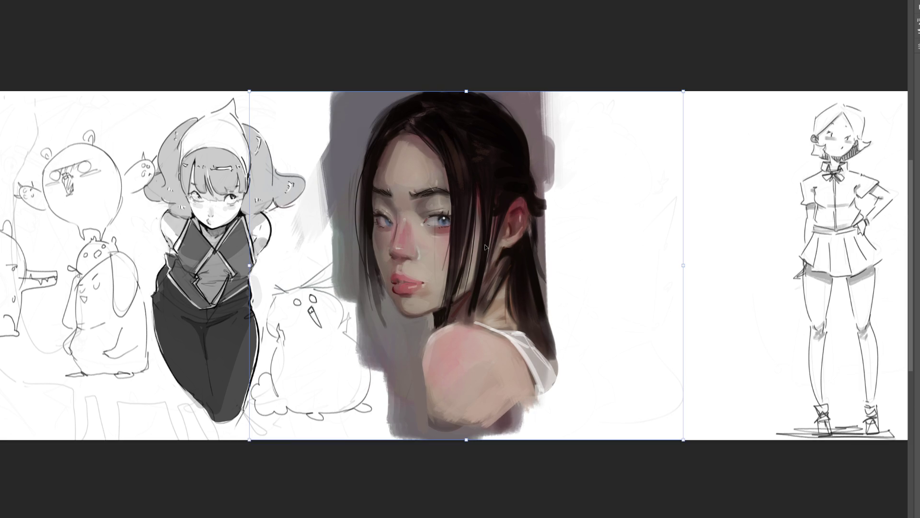
drag(485, 247, 708, 247)
drag(697, 208, 701, 208)
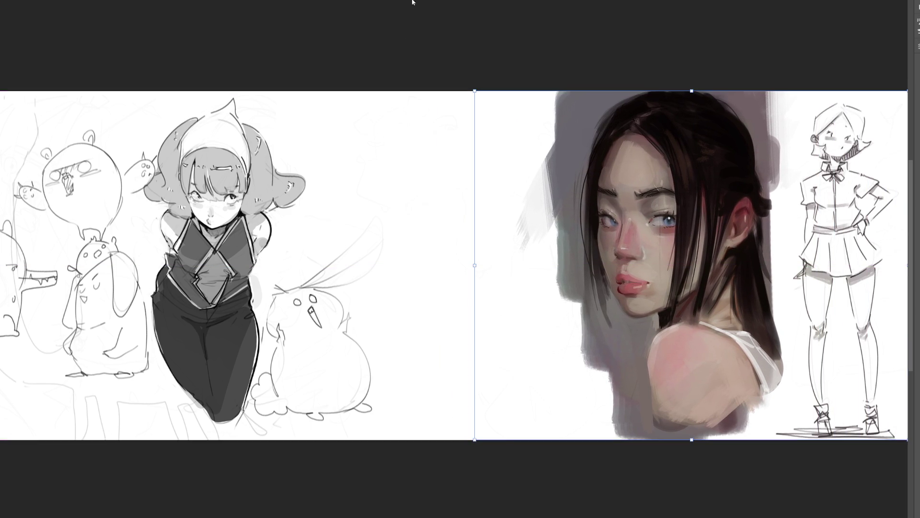
key(Return)
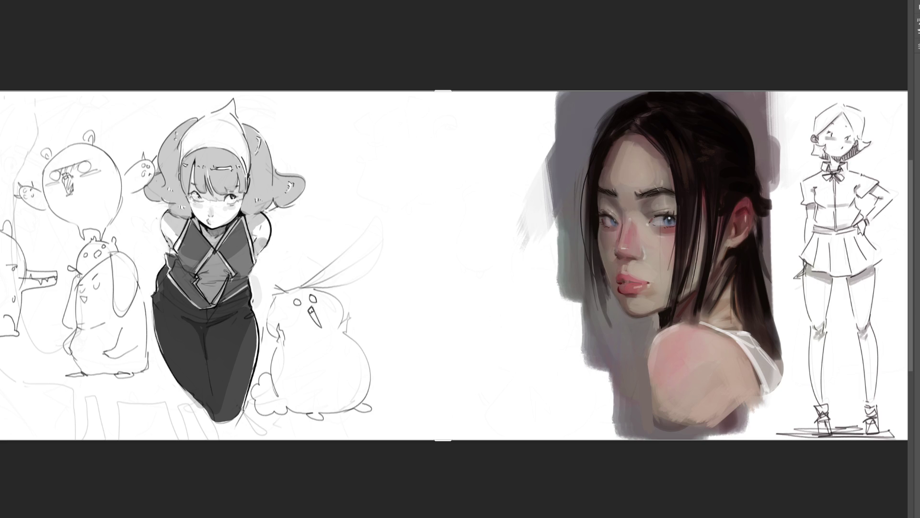
key(ctrl+plus)
drag(460, 258, 482, 265)
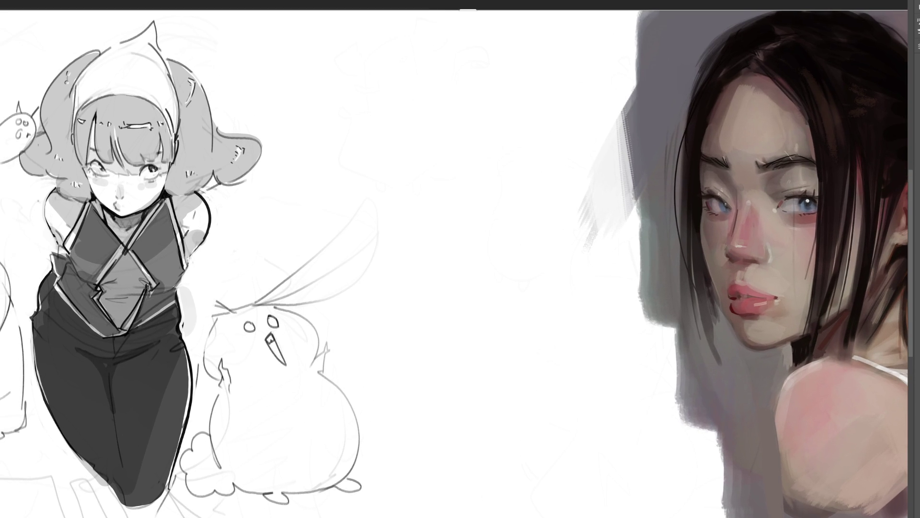
- Rough in a new figure's head, collar and shoulders mid-sheet, then lighten it with the eraser
key(b)
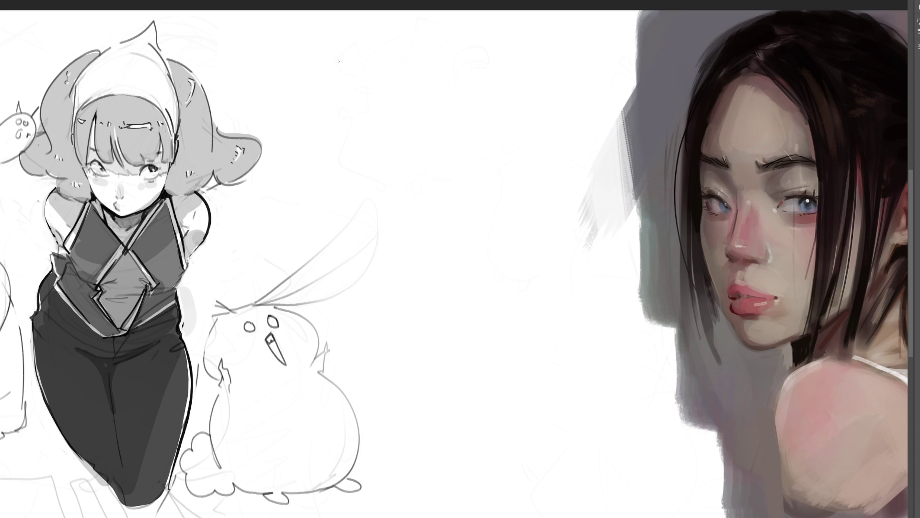
mouse_move(346, 98)
mouse_down()
mouse_move(349, 60)
mouse_move(381, 36)
mouse_move(418, 73)
mouse_up()
mouse_move(368, 44)
mouse_down()
mouse_move(346, 115)
mouse_move(398, 120)
mouse_move(395, 143)
mouse_move(374, 166)
mouse_move(348, 152)
mouse_move(376, 128)
mouse_move(375, 157)
mouse_move(413, 127)
mouse_up()
mouse_move(383, 179)
mouse_down()
mouse_move(375, 191)
mouse_move(324, 170)
mouse_move(413, 128)
mouse_move(368, 242)
mouse_move(412, 202)
mouse_move(441, 153)
mouse_move(384, 259)
mouse_move(358, 201)
mouse_move(369, 303)
mouse_move(347, 261)
mouse_move(290, 211)
mouse_move(326, 309)
mouse_move(429, 314)
mouse_move(464, 213)
mouse_move(497, 218)
mouse_move(441, 309)
mouse_move(450, 336)
mouse_move(482, 336)
mouse_up()
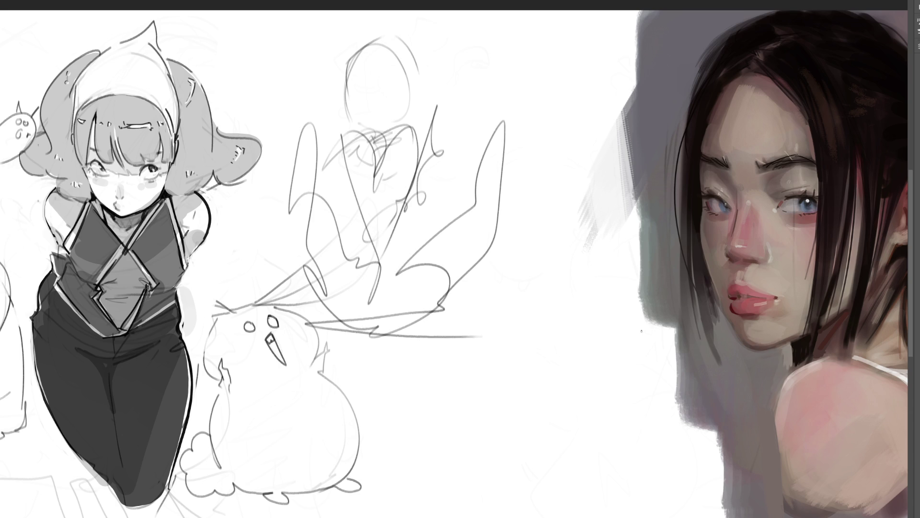
key(e)
mouse_move(596, 205)
mouse_down()
mouse_move(390, 82)
mouse_move(381, 308)
mouse_move(402, 215)
mouse_move(380, 165)
mouse_move(452, 154)
mouse_move(390, 237)
mouse_move(455, 235)
mouse_up()
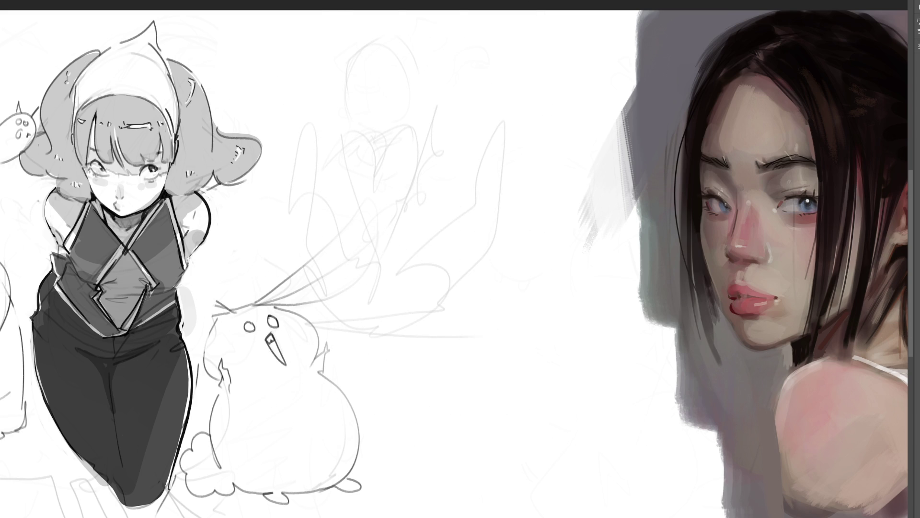
- Lasso the round bird beside the shaded girl and shrink it down-left
mouse_move(506, 365)
mouse_down()
mouse_move(386, 182)
mouse_move(227, 292)
mouse_move(199, 332)
mouse_move(207, 385)
mouse_move(176, 486)
mouse_move(414, 473)
mouse_up()
key(ctrl+t)
mouse_move(447, 366)
mouse_down()
mouse_move(370, 365)
mouse_move(303, 393)
mouse_move(348, 436)
mouse_up()
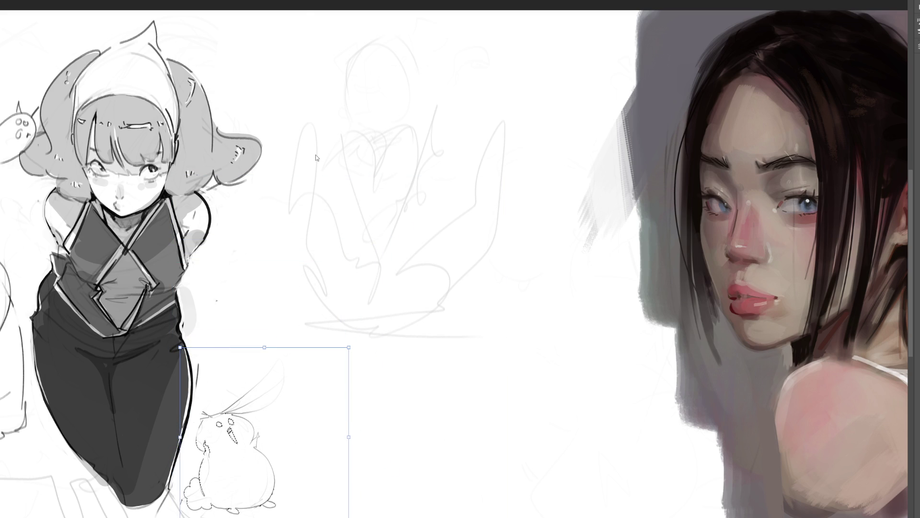
key(Return)
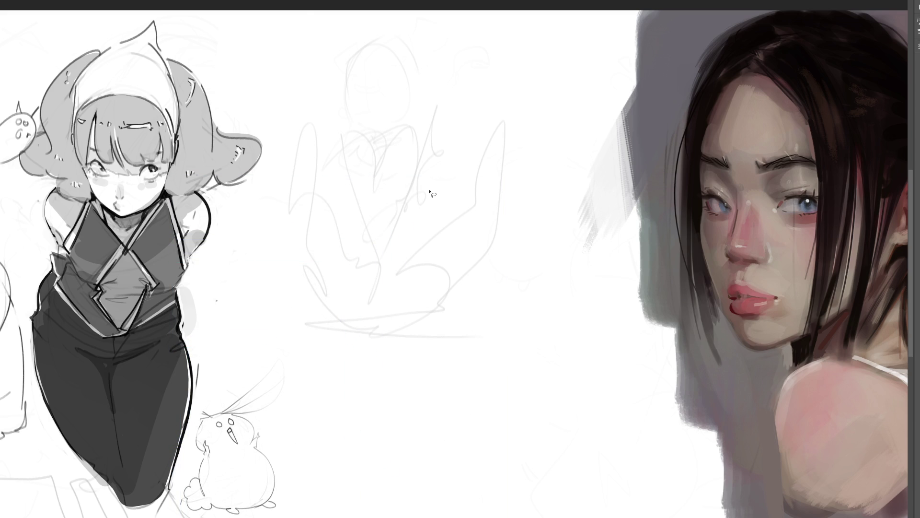
- With a smaller pencil brush, draw the new figure's limb outlines and a raised arm with hand
key(b)
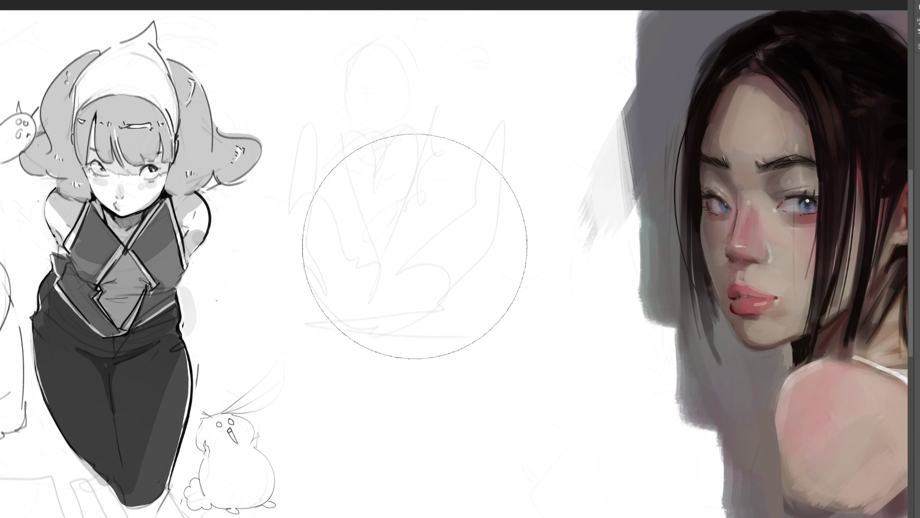
key([)
key([)
key([)
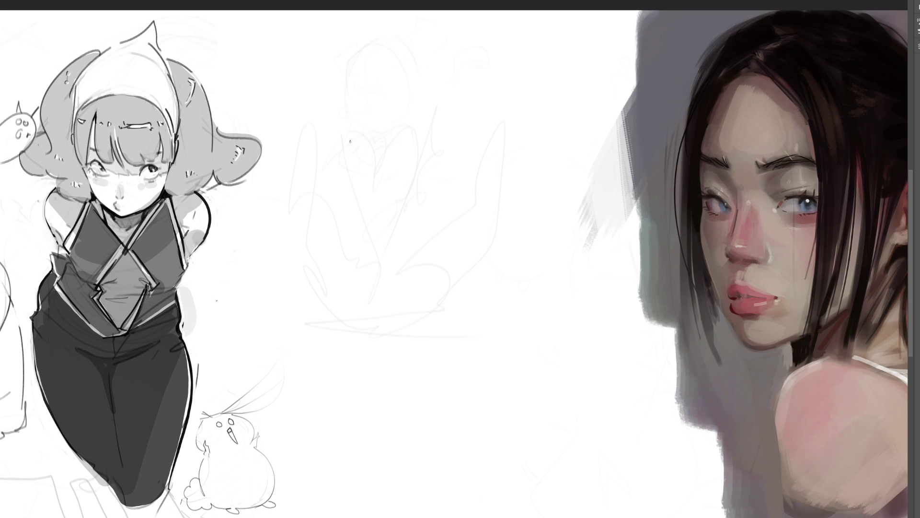
mouse_move(367, 86)
mouse_down()
mouse_move(339, 183)
mouse_move(403, 65)
mouse_move(429, 124)
mouse_up()
drag(408, 165, 366, 259)
mouse_move(340, 188)
mouse_down()
mouse_move(325, 246)
mouse_move(344, 260)
mouse_up()
drag(323, 251, 334, 274)
mouse_move(382, 232)
mouse_down()
mouse_move(370, 262)
mouse_move(336, 279)
mouse_move(390, 228)
mouse_up()
mouse_move(430, 125)
mouse_down()
mouse_move(411, 189)
mouse_move(434, 126)
mouse_move(434, 166)
mouse_move(407, 263)
mouse_move(463, 274)
mouse_move(493, 210)
mouse_move(492, 193)
mouse_move(468, 191)
mouse_move(482, 135)
mouse_move(511, 111)
mouse_move(502, 211)
mouse_up()
mouse_move(506, 113)
mouse_down()
mouse_move(514, 80)
mouse_move(542, 66)
mouse_move(525, 94)
mouse_move(539, 40)
mouse_move(544, 62)
mouse_move(535, 79)
mouse_move(502, 105)
mouse_up()
mouse_move(511, 153)
mouse_down()
mouse_move(503, 194)
mouse_move(469, 264)
mouse_move(449, 283)
mouse_up()
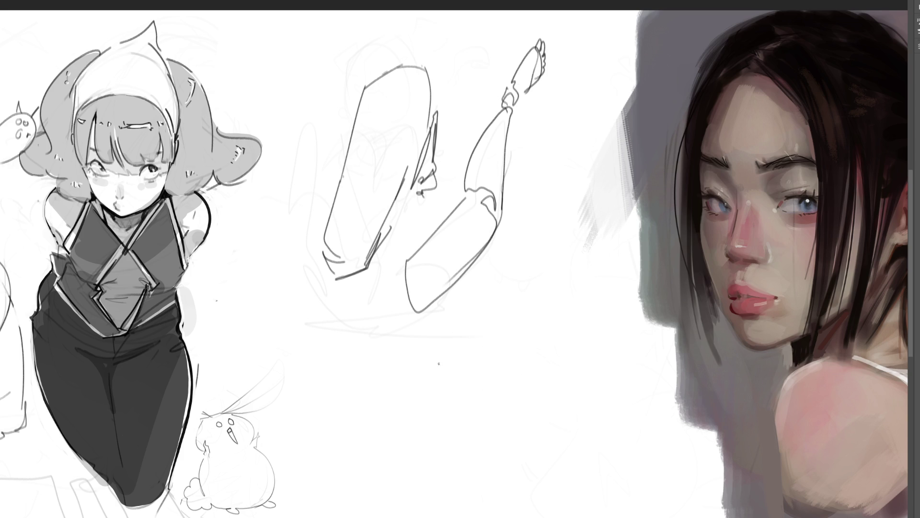
- Add a small foot, a cuffed forearm, upper-arm lines and a second leg
mouse_move(456, 375)
mouse_down()
mouse_move(451, 394)
mouse_move(467, 411)
mouse_move(448, 412)
mouse_move(453, 396)
mouse_move(444, 419)
mouse_move(477, 386)
mouse_move(496, 394)
mouse_move(455, 367)
mouse_move(452, 352)
mouse_move(450, 377)
mouse_move(457, 356)
mouse_move(378, 284)
mouse_move(352, 330)
mouse_move(452, 376)
mouse_up()
drag(389, 333, 406, 339)
drag(341, 298, 395, 274)
mouse_move(411, 321)
mouse_down()
mouse_move(468, 283)
mouse_move(472, 304)
mouse_up()
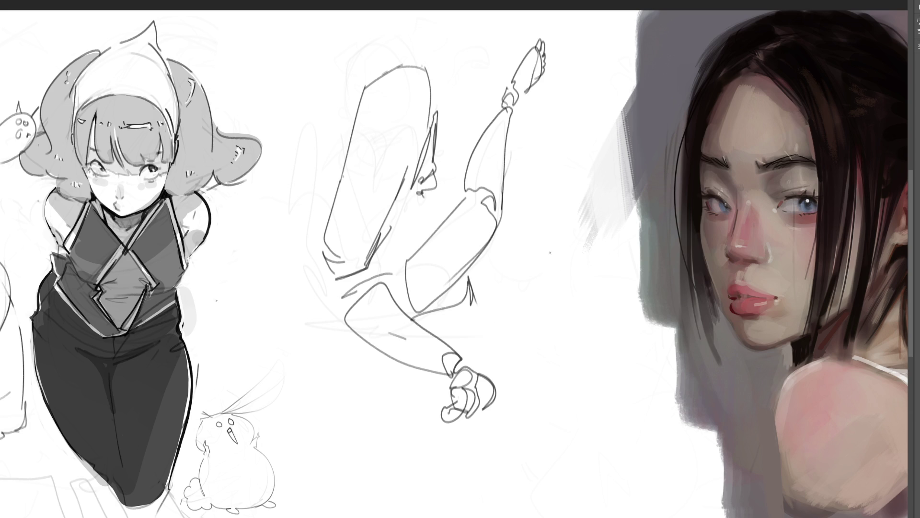
mouse_move(558, 154)
mouse_down()
mouse_move(585, 139)
mouse_move(520, 184)
mouse_move(597, 160)
mouse_move(518, 284)
mouse_move(513, 306)
mouse_move(546, 291)
mouse_move(481, 349)
mouse_up()
drag(542, 308, 494, 367)
- Draw a small box shape below the hand
mouse_move(453, 434)
mouse_down()
mouse_move(470, 433)
mouse_move(472, 448)
mouse_up()
mouse_move(454, 441)
mouse_down()
mouse_move(450, 475)
mouse_move(471, 471)
mouse_up()
drag(449, 472, 473, 474)
drag(450, 443, 445, 462)
drag(441, 472, 464, 469)
drag(473, 425, 479, 412)
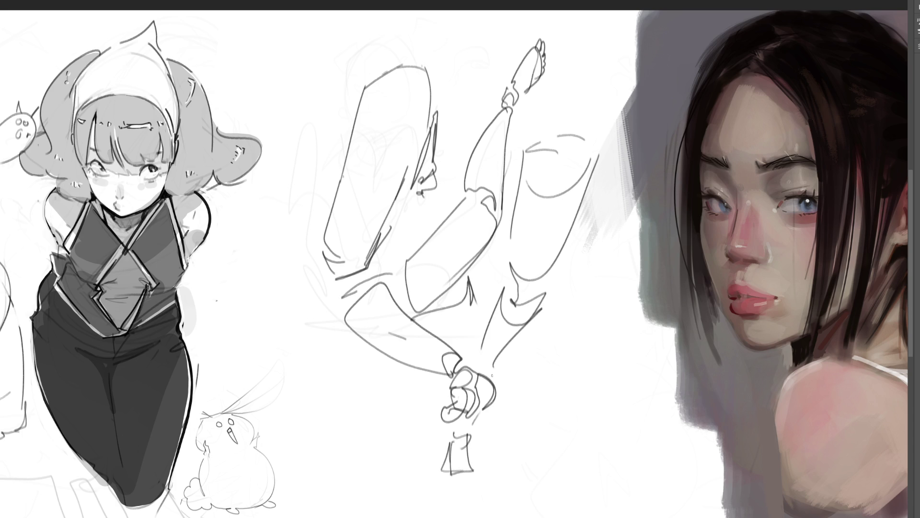
- Draw a hatched egg shape with an arc over it, then fade the centre sketch to light grey
mouse_move(540, 365)
mouse_down()
mouse_move(538, 405)
mouse_move(609, 379)
mouse_move(541, 415)
mouse_move(583, 431)
mouse_move(613, 398)
mouse_move(606, 415)
mouse_up()
mouse_move(547, 403)
mouse_down()
mouse_move(564, 412)
mouse_move(556, 372)
mouse_up()
mouse_move(543, 393)
mouse_down()
mouse_move(574, 415)
mouse_move(607, 391)
mouse_up()
mouse_move(604, 398)
mouse_down()
mouse_move(620, 387)
mouse_move(594, 439)
mouse_up()
drag(592, 448, 618, 424)
mouse_move(610, 451)
mouse_down()
mouse_move(620, 434)
mouse_move(615, 391)
mouse_move(544, 353)
mouse_move(560, 355)
mouse_up()
drag(631, 352, 628, 391)
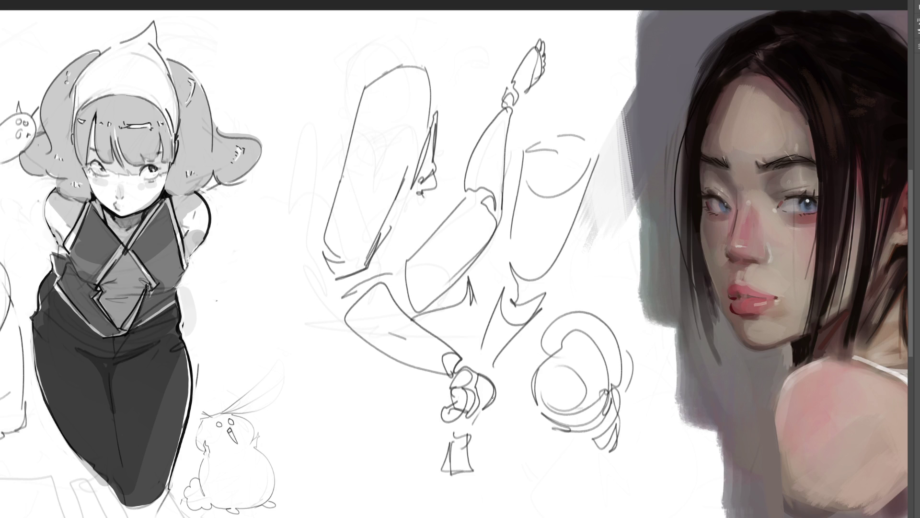
mouse_move(510, 401)
mouse_down()
mouse_move(442, 175)
mouse_move(390, 120)
mouse_move(583, 206)
mouse_move(441, 160)
mouse_move(431, 386)
mouse_move(508, 401)
mouse_move(511, 345)
mouse_up()
- With a small brush, draw a head outline, neck line and hair over the faded sketch
key(b)
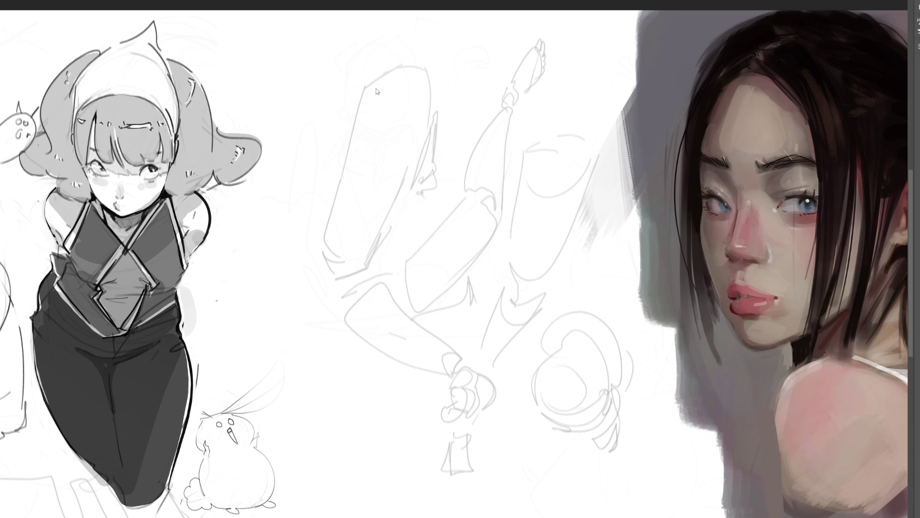
mouse_move(371, 83)
mouse_down()
mouse_move(420, 50)
mouse_move(457, 84)
mouse_move(463, 122)
mouse_up()
drag(371, 115, 412, 139)
mouse_move(388, 102)
mouse_down()
mouse_move(381, 133)
mouse_move(421, 138)
mouse_up()
drag(430, 102, 432, 139)
drag(453, 89, 446, 136)
drag(465, 105, 444, 139)
drag(461, 59, 468, 103)
mouse_move(474, 83)
mouse_down()
mouse_move(475, 138)
mouse_move(479, 38)
mouse_move(467, 33)
mouse_up()
- Add pigtail loops above the head and lines along the figure's left side
drag(484, 35, 474, 114)
drag(455, 43, 493, 39)
mouse_move(493, 44)
mouse_down()
mouse_move(480, 159)
mouse_move(506, 69)
mouse_up()
mouse_move(499, 69)
mouse_down()
mouse_move(511, 182)
mouse_move(499, 102)
mouse_up()
drag(522, 168, 516, 199)
mouse_move(391, 63)
mouse_down()
mouse_move(379, 39)
mouse_move(344, 90)
mouse_up()
drag(358, 141, 346, 44)
drag(335, 113, 356, 189)
drag(331, 149, 349, 188)
drag(362, 139, 367, 190)
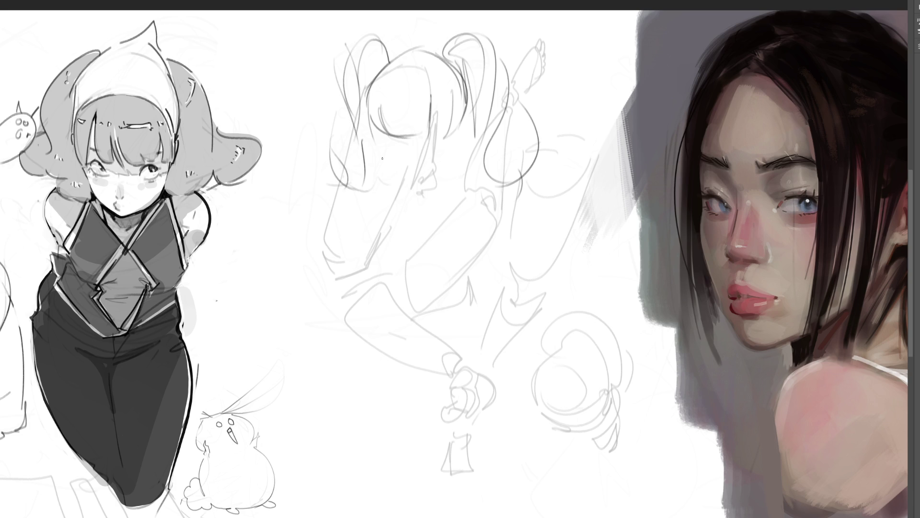
- Draw the face: eyes, eyebrow, jaw, chin, cheek and neck
drag(429, 144, 412, 186)
drag(421, 143, 440, 134)
mouse_move(385, 139)
mouse_down()
mouse_move(396, 144)
mouse_move(405, 116)
mouse_up()
drag(442, 104, 452, 129)
mouse_move(405, 182)
mouse_down()
mouse_move(458, 152)
mouse_move(467, 126)
mouse_up()
drag(474, 103, 465, 140)
mouse_move(456, 128)
mouse_down()
mouse_move(450, 151)
mouse_move(459, 167)
mouse_up()
drag(461, 165, 451, 187)
drag(464, 132, 446, 183)
mouse_move(460, 149)
mouse_down()
mouse_move(443, 200)
mouse_move(424, 197)
mouse_up()
drag(428, 205, 405, 216)
- Sketch the arms, long body lines and the hip loop with sweeping dress lines
mouse_move(370, 251)
mouse_down()
mouse_move(440, 196)
mouse_move(496, 312)
mouse_move(453, 455)
mouse_up()
drag(492, 206, 473, 401)
mouse_move(439, 467)
mouse_down()
mouse_move(479, 300)
mouse_move(480, 211)
mouse_up()
drag(475, 197, 396, 304)
drag(399, 200, 358, 381)
mouse_move(363, 353)
mouse_down()
mouse_move(408, 320)
mouse_move(361, 366)
mouse_up()
mouse_move(367, 301)
mouse_down()
mouse_move(288, 479)
mouse_move(330, 517)
mouse_up()
mouse_move(293, 512)
mouse_down()
mouse_move(398, 508)
mouse_move(414, 331)
mouse_up()
drag(416, 357, 456, 468)
- Draw the triangular dress hem, long folds and sweeping diagonals down the figure
mouse_move(400, 517)
mouse_down()
mouse_move(460, 426)
mouse_move(556, 487)
mouse_move(390, 515)
mouse_up()
mouse_move(393, 509)
mouse_down()
mouse_move(493, 428)
mouse_move(391, 404)
mouse_up()
drag(326, 417, 377, 436)
drag(370, 369, 371, 503)
mouse_move(377, 431)
mouse_down()
mouse_move(438, 364)
mouse_move(422, 516)
mouse_up()
drag(380, 313, 254, 452)
drag(356, 331, 295, 411)
mouse_move(393, 186)
mouse_down()
mouse_move(350, 267)
mouse_move(343, 334)
mouse_up()
mouse_move(330, 310)
mouse_down()
mouse_move(388, 276)
mouse_move(529, 240)
mouse_move(526, 274)
mouse_up()
drag(501, 224, 516, 394)
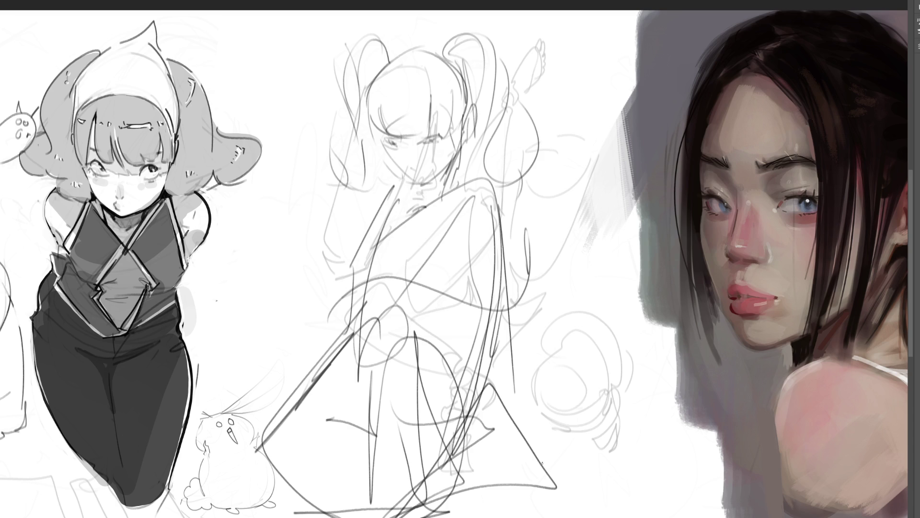
- Erase the pigtailed figure to light grey, then draw dark contours, an ear curl and arm
key(e)
mouse_move(306, 202)
mouse_down()
mouse_move(479, 143)
mouse_move(301, 473)
mouse_up()
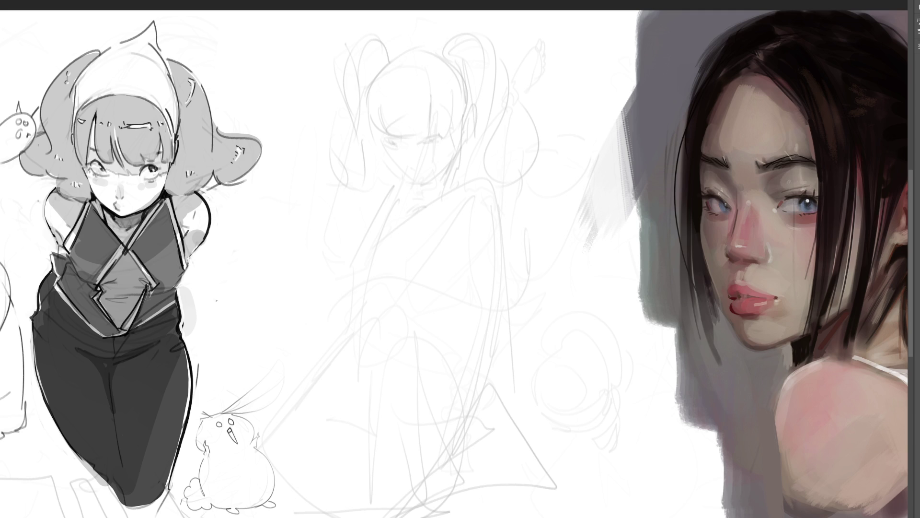
mouse_move(380, 83)
mouse_down()
mouse_move(361, 160)
mouse_move(391, 70)
mouse_move(385, 189)
mouse_move(360, 192)
mouse_move(377, 192)
mouse_move(379, 226)
mouse_up()
mouse_move(361, 156)
mouse_down()
mouse_move(357, 276)
mouse_move(373, 356)
mouse_up()
drag(378, 181, 387, 308)
drag(383, 263, 399, 337)
- Draw a raised hand, a small hand and a rising spear-like shape
mouse_move(391, 70)
mouse_down()
mouse_move(385, 48)
mouse_move(379, 67)
mouse_move(375, 10)
mouse_move(382, 41)
mouse_move(392, 12)
mouse_move(392, 89)
mouse_up()
mouse_move(464, 179)
mouse_down()
mouse_move(473, 199)
mouse_move(480, 165)
mouse_up()
mouse_move(494, 197)
mouse_down()
mouse_move(465, 170)
mouse_move(512, 107)
mouse_move(485, 201)
mouse_move(507, 95)
mouse_move(543, 72)
mouse_up()
drag(515, 104, 543, 75)
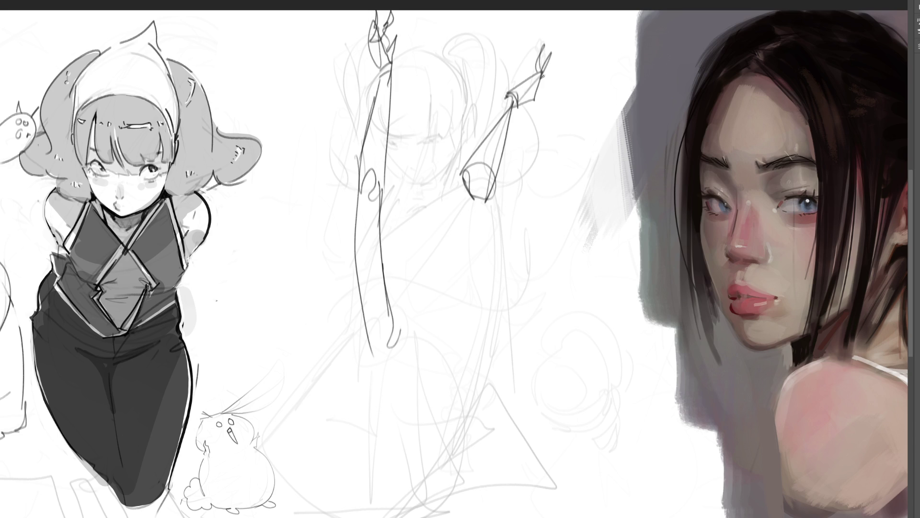
- Doodle several small rabbits in the centre of the sheet
drag(341, 261, 355, 307)
drag(377, 274, 357, 309)
mouse_move(367, 259)
mouse_down()
mouse_move(364, 295)
mouse_move(369, 229)
mouse_move(343, 242)
mouse_move(338, 259)
mouse_move(337, 276)
mouse_move(358, 306)
mouse_move(425, 297)
mouse_move(452, 309)
mouse_move(408, 302)
mouse_move(421, 312)
mouse_move(412, 273)
mouse_move(434, 286)
mouse_move(400, 274)
mouse_move(416, 278)
mouse_up()
drag(429, 284, 441, 286)
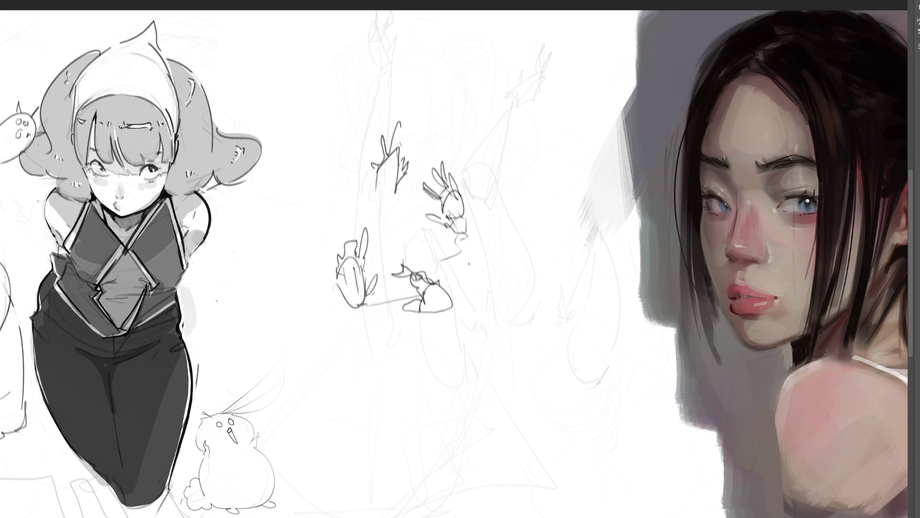
- Fade the rabbit doodles to light grey and draw a round head oval with a chin
key(e)
mouse_move(514, 195)
mouse_down()
mouse_move(365, 292)
mouse_move(432, 61)
mouse_up()
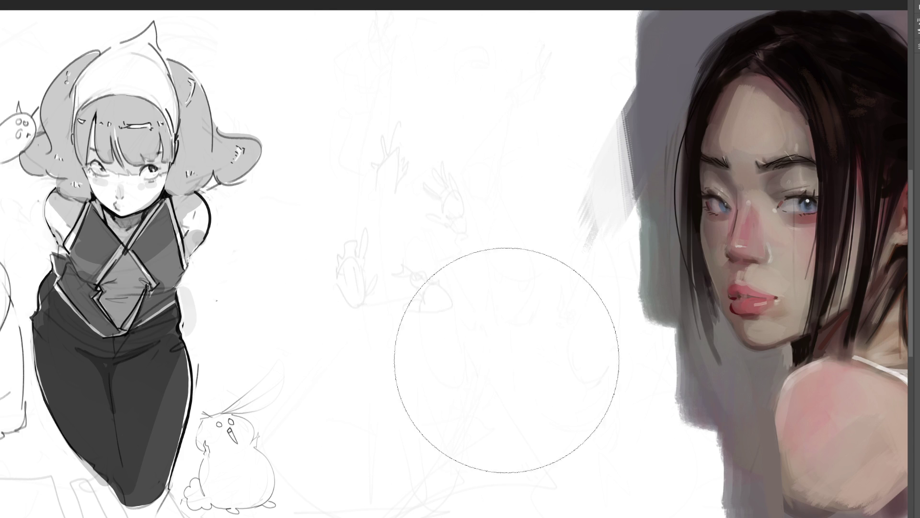
key(b)
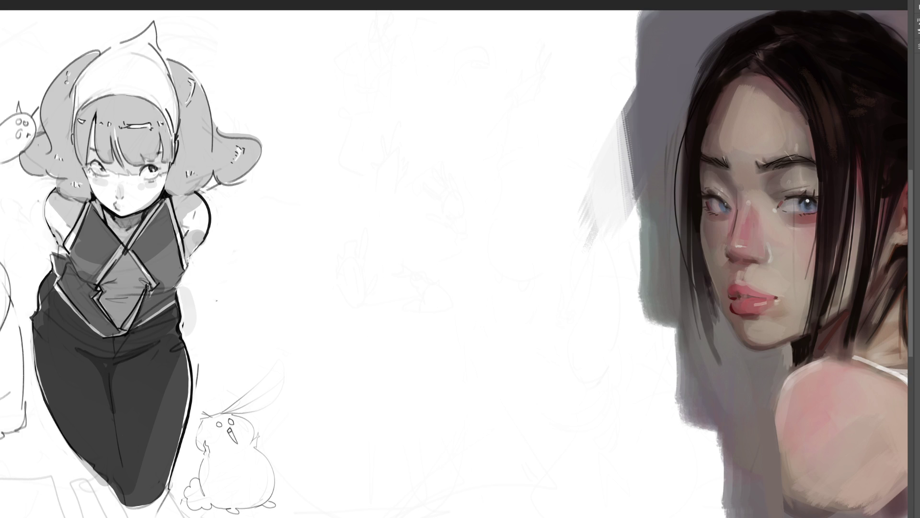
mouse_move(360, 98)
mouse_down()
mouse_move(394, 50)
mouse_move(413, 122)
mouse_up()
mouse_move(364, 77)
mouse_down()
mouse_move(384, 143)
mouse_move(400, 143)
mouse_up()
mouse_move(393, 94)
mouse_down()
mouse_move(404, 94)
mouse_move(378, 71)
mouse_up()
mouse_move(368, 91)
mouse_down()
mouse_move(361, 119)
mouse_move(374, 126)
mouse_move(417, 117)
mouse_move(398, 153)
mouse_move(447, 159)
mouse_up()
drag(437, 130, 435, 150)
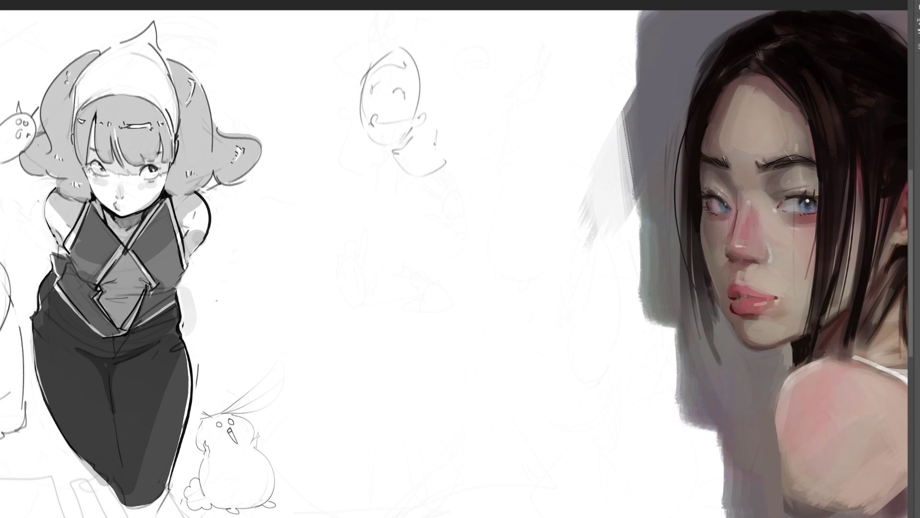
- Sketch the ear, skirt hem, long curving legs, foot, hips, waist and torso
mouse_move(425, 101)
mouse_down()
mouse_move(446, 106)
mouse_move(431, 124)
mouse_move(451, 111)
mouse_move(436, 143)
mouse_move(445, 152)
mouse_move(466, 144)
mouse_move(487, 180)
mouse_move(408, 194)
mouse_move(398, 164)
mouse_move(405, 186)
mouse_move(396, 181)
mouse_move(433, 144)
mouse_move(381, 163)
mouse_move(403, 277)
mouse_move(396, 211)
mouse_move(392, 226)
mouse_move(445, 211)
mouse_move(445, 232)
mouse_move(454, 229)
mouse_move(408, 261)
mouse_move(475, 216)
mouse_move(475, 299)
mouse_move(432, 326)
mouse_move(417, 304)
mouse_up()
mouse_move(413, 264)
mouse_down()
mouse_move(437, 517)
mouse_move(497, 265)
mouse_up()
mouse_move(491, 217)
mouse_down()
mouse_move(536, 293)
mouse_move(510, 501)
mouse_up()
mouse_move(486, 294)
mouse_down()
mouse_move(498, 346)
mouse_move(481, 517)
mouse_move(523, 491)
mouse_move(489, 516)
mouse_move(494, 432)
mouse_up()
mouse_move(496, 369)
mouse_down()
mouse_move(457, 305)
mouse_move(488, 309)
mouse_up()
mouse_move(482, 306)
mouse_down()
mouse_move(448, 303)
mouse_move(465, 305)
mouse_up()
mouse_move(465, 307)
mouse_down()
mouse_move(408, 252)
mouse_move(476, 217)
mouse_move(481, 294)
mouse_up()
drag(475, 219, 466, 280)
drag(468, 211, 431, 222)
mouse_move(386, 161)
mouse_down()
mouse_move(392, 220)
mouse_move(413, 224)
mouse_up()
drag(405, 184, 416, 158)
- Add a face line, wavy flowing hair, the left arm and a hair arc, then undo a face stroke
drag(394, 107, 395, 129)
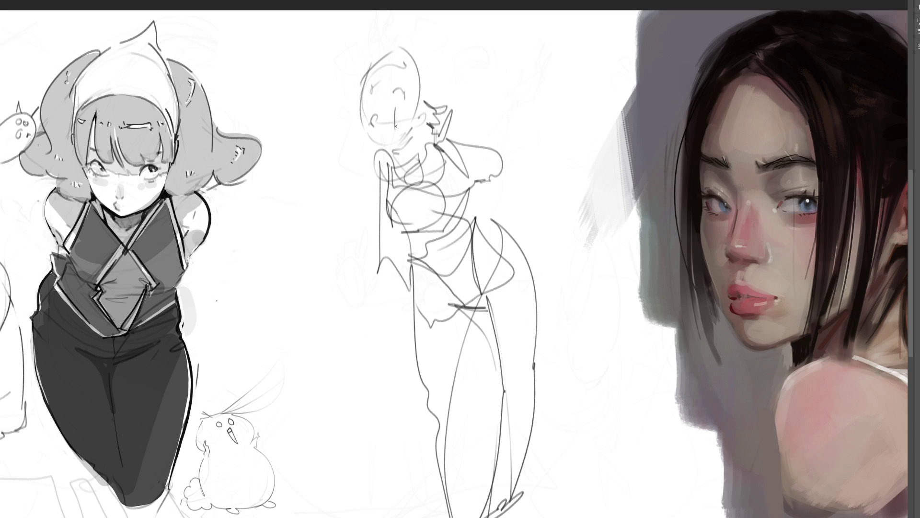
drag(397, 44, 421, 99)
mouse_move(398, 158)
mouse_down()
mouse_move(363, 166)
mouse_move(317, 206)
mouse_move(314, 280)
mouse_move(276, 371)
mouse_up()
drag(334, 285, 314, 349)
mouse_move(357, 187)
mouse_down()
mouse_move(312, 168)
mouse_move(360, 222)
mouse_move(333, 278)
mouse_up()
drag(378, 346, 389, 287)
mouse_move(394, 53)
mouse_down()
mouse_move(369, 26)
mouse_move(330, 138)
mouse_up()
mouse_move(336, 120)
mouse_down()
mouse_move(396, 50)
mouse_move(419, 60)
mouse_move(434, 103)
mouse_up()
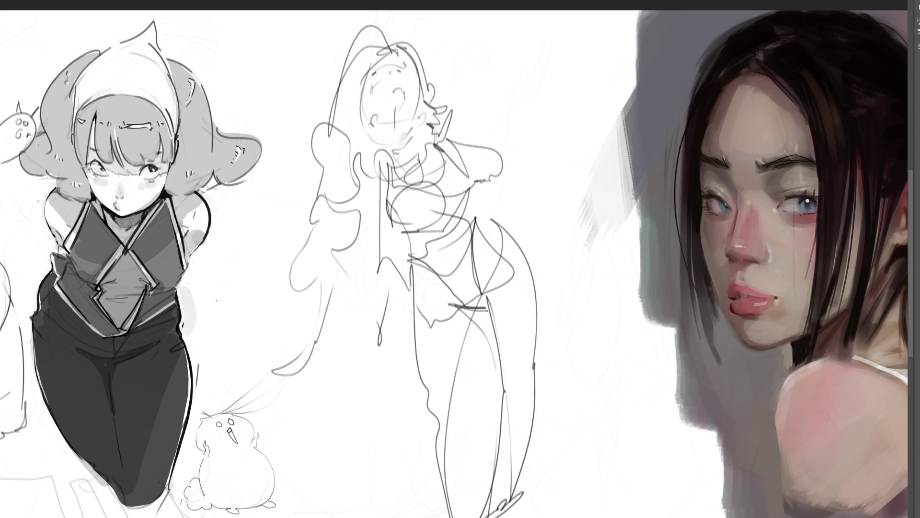
drag(365, 74, 357, 138)
key(ctrl+z)
- Redraw the face edge, jaw and cheek, hatch the neck, then fade the figure to light grey
mouse_move(371, 90)
mouse_down()
mouse_move(363, 139)
mouse_move(396, 147)
mouse_up()
drag(415, 103, 387, 140)
drag(391, 141, 398, 146)
drag(417, 141, 385, 157)
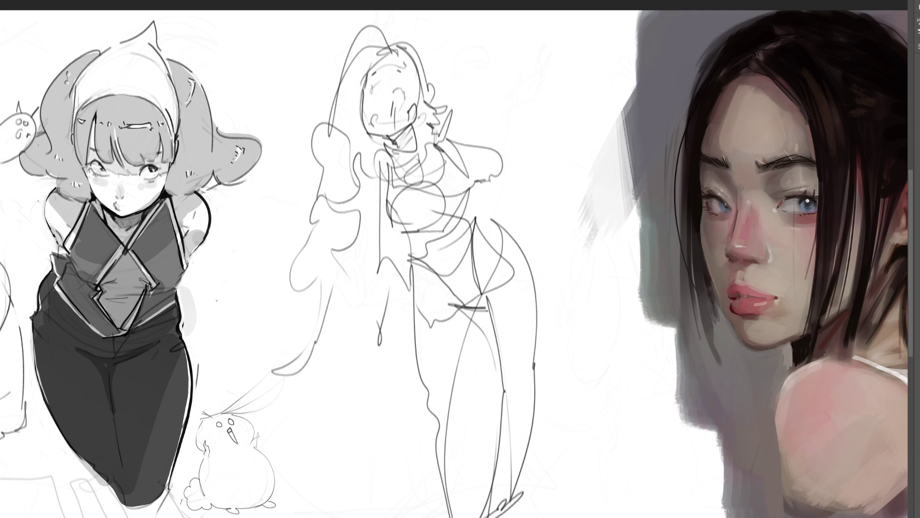
mouse_move(538, 113)
mouse_down()
mouse_move(394, 82)
mouse_move(436, 380)
mouse_move(472, 372)
mouse_move(329, 164)
mouse_move(353, 220)
mouse_up()
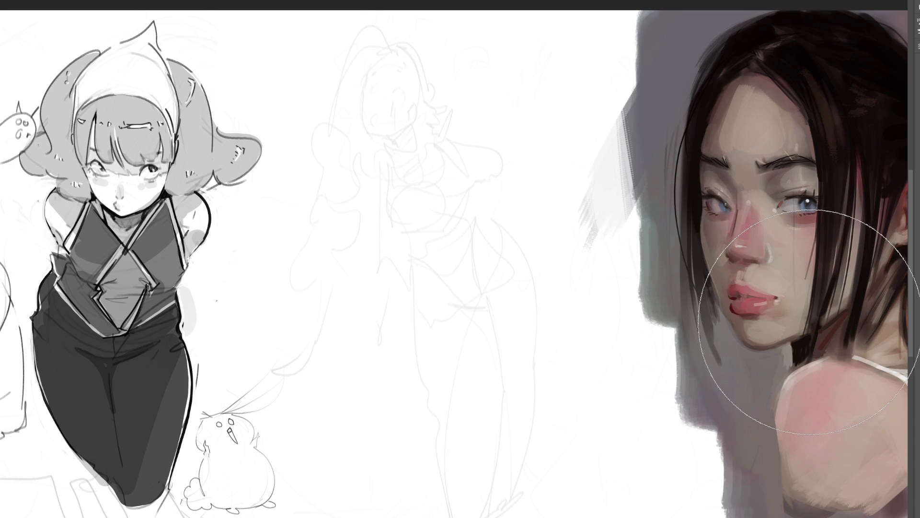
- Outline an egg-shaped torso over the faded sketch with body lines below it
key(b)
mouse_move(424, 143)
mouse_down()
mouse_move(412, 211)
mouse_move(451, 140)
mouse_move(468, 214)
mouse_up()
mouse_move(412, 213)
mouse_down()
mouse_move(469, 219)
mouse_move(463, 233)
mouse_up()
mouse_move(453, 245)
mouse_down()
mouse_move(427, 265)
mouse_move(415, 246)
mouse_up()
drag(410, 240, 452, 309)
drag(451, 311, 466, 310)
mouse_move(469, 224)
mouse_down()
mouse_move(476, 312)
mouse_move(487, 240)
mouse_move(488, 315)
mouse_up()
drag(511, 262, 517, 320)
- Draw the left curve and the long slim legs down to the base
drag(410, 248, 442, 319)
drag(415, 302, 422, 415)
drag(446, 361, 427, 412)
mouse_move(456, 330)
mouse_down()
mouse_move(428, 430)
mouse_move(433, 470)
mouse_up()
drag(489, 329, 498, 384)
drag(519, 318, 510, 437)
drag(512, 437, 513, 495)
- Add the shoulder and arm, a head oval, a tall pointed shape over it and a neck curl
mouse_move(457, 142)
mouse_down()
mouse_move(487, 155)
mouse_move(471, 170)
mouse_move(521, 162)
mouse_up()
drag(471, 125, 521, 162)
mouse_move(509, 166)
mouse_down()
mouse_move(421, 156)
mouse_move(402, 217)
mouse_move(396, 310)
mouse_up()
mouse_move(430, 161)
mouse_down()
mouse_move(398, 277)
mouse_move(428, 162)
mouse_up()
drag(434, 142, 410, 196)
mouse_move(412, 194)
mouse_down()
mouse_move(452, 196)
mouse_move(443, 222)
mouse_move(431, 144)
mouse_move(452, 137)
mouse_move(428, 88)
mouse_move(454, 52)
mouse_move(459, 124)
mouse_move(454, 118)
mouse_up()
mouse_move(429, 81)
mouse_down()
mouse_move(457, 83)
mouse_move(458, 57)
mouse_up()
mouse_move(417, 98)
mouse_down()
mouse_move(440, 60)
mouse_move(394, 93)
mouse_up()
mouse_move(431, 60)
mouse_down()
mouse_move(460, 115)
mouse_move(406, 151)
mouse_move(373, 152)
mouse_move(343, 181)
mouse_up()
drag(379, 178, 354, 192)
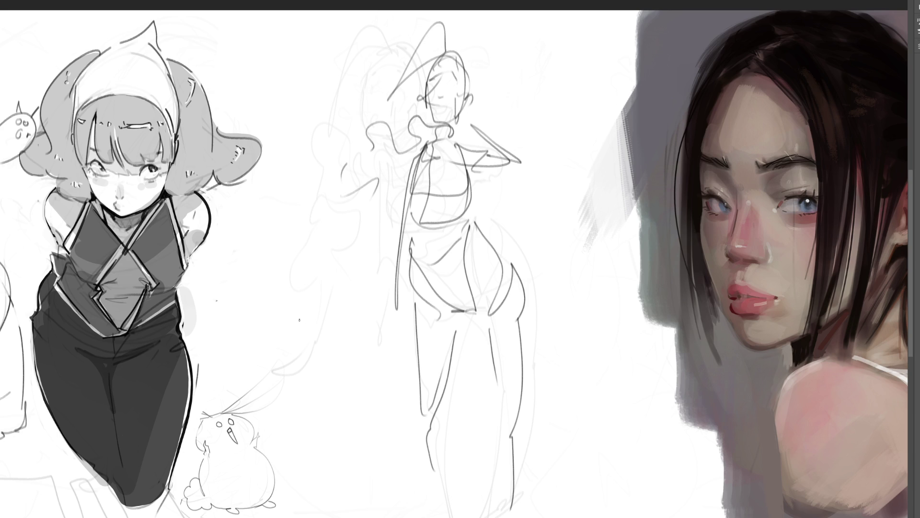
- Erase the slim figure to light grey, then draw two tall pointed ears, face lines and a long body line
key(e)
mouse_move(390, 242)
mouse_down()
mouse_move(430, 394)
mouse_move(497, 456)
mouse_move(437, 341)
mouse_move(360, 404)
mouse_move(546, 452)
mouse_move(466, 267)
mouse_move(359, 163)
mouse_up()
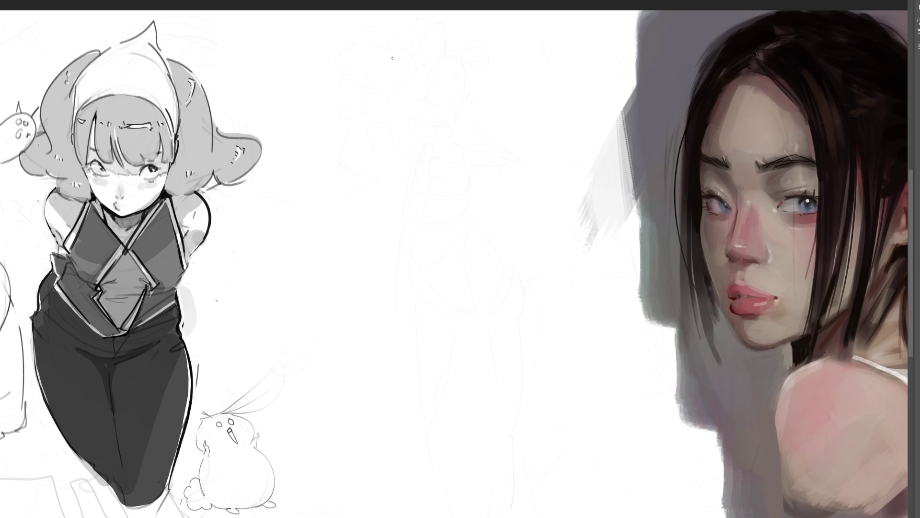
mouse_move(370, 48)
mouse_down()
mouse_move(384, 47)
mouse_move(362, 54)
mouse_move(402, 46)
mouse_move(408, 34)
mouse_move(421, 52)
mouse_move(392, 63)
mouse_move(443, 60)
mouse_move(387, 81)
mouse_move(421, 107)
mouse_move(448, 67)
mouse_move(434, 89)
mouse_move(478, 54)
mouse_move(485, 86)
mouse_up()
drag(472, 84, 448, 91)
mouse_move(394, 85)
mouse_down()
mouse_move(423, 117)
mouse_move(396, 126)
mouse_move(398, 138)
mouse_move(370, 96)
mouse_move(376, 144)
mouse_move(434, 115)
mouse_move(436, 169)
mouse_move(453, 96)
mouse_move(461, 101)
mouse_up()
mouse_move(354, 29)
mouse_down()
mouse_move(374, 96)
mouse_move(380, 174)
mouse_move(386, 149)
mouse_move(374, 175)
mouse_move(405, 142)
mouse_move(383, 191)
mouse_move(371, 194)
mouse_move(373, 222)
mouse_move(426, 191)
mouse_move(394, 207)
mouse_move(384, 243)
mouse_move(434, 223)
mouse_move(422, 192)
mouse_move(485, 167)
mouse_move(416, 280)
mouse_move(371, 283)
mouse_move(409, 275)
mouse_move(370, 292)
mouse_move(396, 287)
mouse_move(392, 454)
mouse_move(420, 261)
mouse_move(456, 245)
mouse_move(474, 290)
mouse_move(512, 232)
mouse_move(506, 258)
mouse_up()
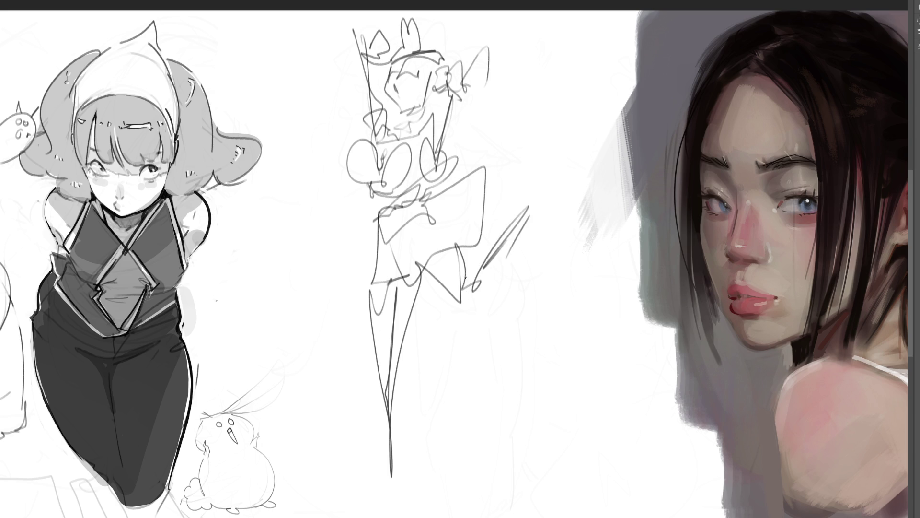
- Erase the bunny-eared sketch to light grey
key(e)
mouse_move(482, 222)
mouse_down()
mouse_move(437, 417)
mouse_move(417, 232)
mouse_move(709, 426)
mouse_up()
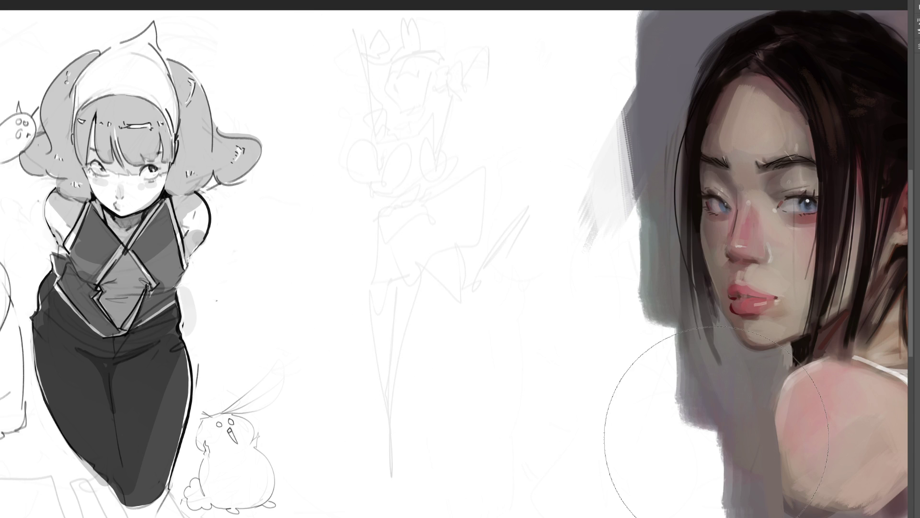
key(b)
- Draw the chest curve, a jagged skirt hem with a flap, hanging legs and a long diagonal leg
mouse_move(369, 207)
mouse_down()
mouse_move(403, 202)
mouse_move(376, 253)
mouse_up()
drag(427, 189, 445, 226)
mouse_move(399, 247)
mouse_down()
mouse_move(370, 257)
mouse_move(374, 284)
mouse_move(422, 289)
mouse_move(486, 238)
mouse_up()
mouse_move(442, 212)
mouse_down()
mouse_move(490, 229)
mouse_move(472, 240)
mouse_up()
drag(430, 271, 463, 320)
mouse_move(464, 250)
mouse_down()
mouse_move(485, 318)
mouse_move(498, 260)
mouse_up()
drag(532, 234, 488, 318)
mouse_move(525, 238)
mouse_down()
mouse_move(551, 218)
mouse_move(559, 235)
mouse_move(519, 245)
mouse_up()
- Stroke across the diagonal leg and draw both lower legs with knee and foot, redoing one stroke
drag(513, 252, 536, 227)
drag(529, 250, 527, 236)
mouse_move(375, 278)
mouse_down()
mouse_move(377, 337)
mouse_move(391, 350)
mouse_up()
drag(428, 286, 403, 350)
drag(382, 353, 401, 362)
mouse_move(402, 350)
mouse_down()
mouse_move(383, 483)
mouse_move(372, 481)
mouse_move(369, 502)
mouse_up()
key(ctrl+z)
key(ctrl+z)
mouse_move(376, 344)
mouse_down()
mouse_move(392, 469)
mouse_move(397, 378)
mouse_move(392, 500)
mouse_up()
drag(401, 430, 395, 494)
drag(394, 496, 387, 509)
drag(418, 277, 402, 390)
mouse_move(394, 445)
mouse_down()
mouse_move(376, 509)
mouse_move(406, 501)
mouse_up()
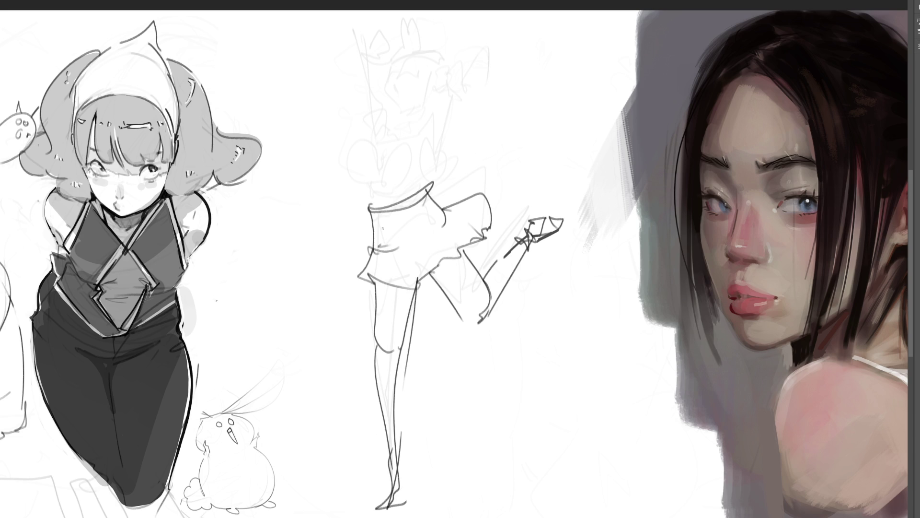
- Add the skirt's left edge, a fold line, sleeve lines and the waistband
drag(381, 251, 368, 275)
drag(429, 240, 442, 256)
mouse_move(441, 221)
mouse_down()
mouse_move(487, 219)
mouse_move(492, 191)
mouse_up()
mouse_move(380, 201)
mouse_down()
mouse_move(411, 196)
mouse_move(365, 186)
mouse_move(374, 129)
mouse_move(387, 116)
mouse_move(399, 131)
mouse_move(384, 123)
mouse_move(394, 135)
mouse_move(382, 136)
mouse_up()
- Draw the hair bun, pointed hair tufts, head outline and a hair loop, then fade the figure
mouse_move(374, 127)
mouse_down()
mouse_move(356, 110)
mouse_move(386, 107)
mouse_up()
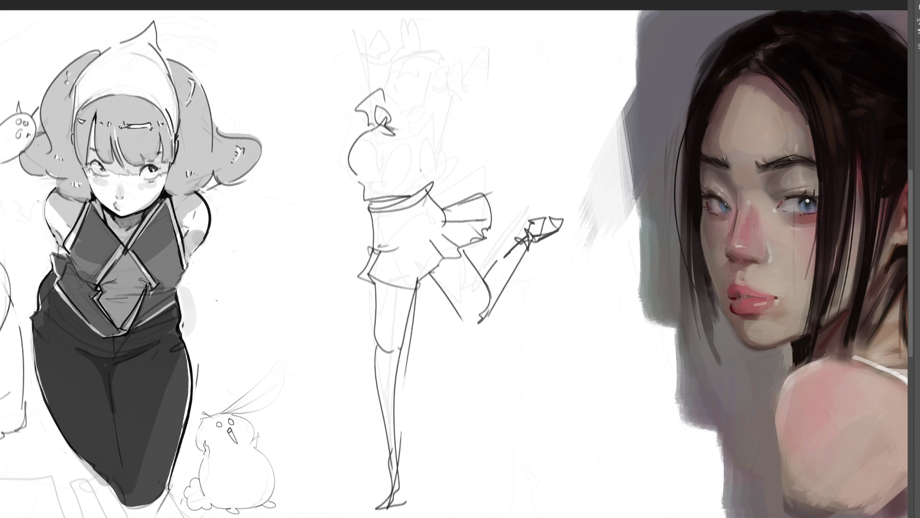
mouse_move(397, 139)
mouse_down()
mouse_move(415, 140)
mouse_move(370, 138)
mouse_move(420, 139)
mouse_up()
mouse_move(411, 146)
mouse_down()
mouse_move(431, 182)
mouse_move(420, 149)
mouse_up()
mouse_move(420, 150)
mouse_down()
mouse_move(434, 142)
mouse_move(434, 100)
mouse_move(431, 168)
mouse_move(429, 145)
mouse_up()
drag(394, 116, 409, 121)
drag(394, 88, 387, 105)
mouse_move(394, 61)
mouse_down()
mouse_move(388, 102)
mouse_move(441, 79)
mouse_move(381, 41)
mouse_move(420, 45)
mouse_move(441, 90)
mouse_up()
mouse_move(426, 48)
mouse_down()
mouse_move(455, 77)
mouse_move(463, 106)
mouse_move(478, 46)
mouse_move(455, 103)
mouse_move(436, 100)
mouse_up()
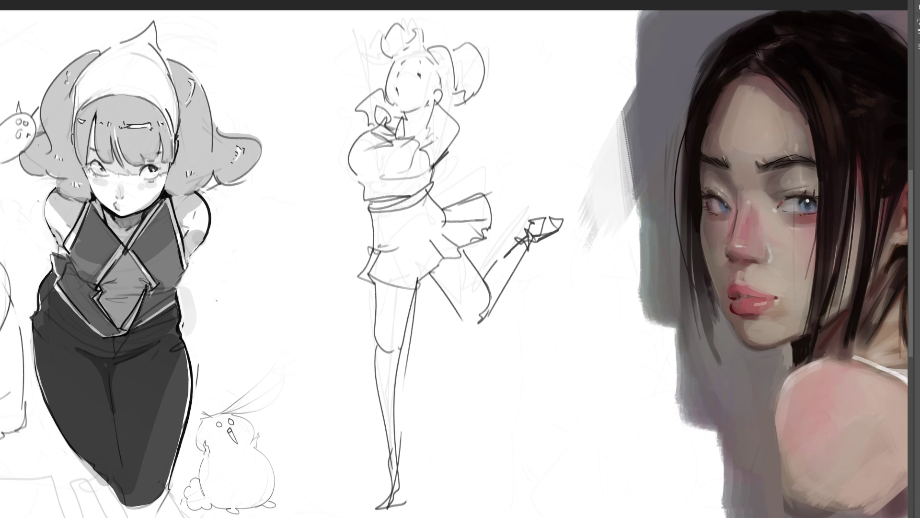
mouse_move(366, 96)
mouse_down()
mouse_move(343, 42)
mouse_move(368, 45)
mouse_up()
key(e)
mouse_move(524, 195)
mouse_down()
mouse_move(401, 422)
mouse_move(366, 298)
mouse_move(565, 277)
mouse_up()
- Draw a new rounded head arc over the faded sketch with a mouth and chin
key(b)
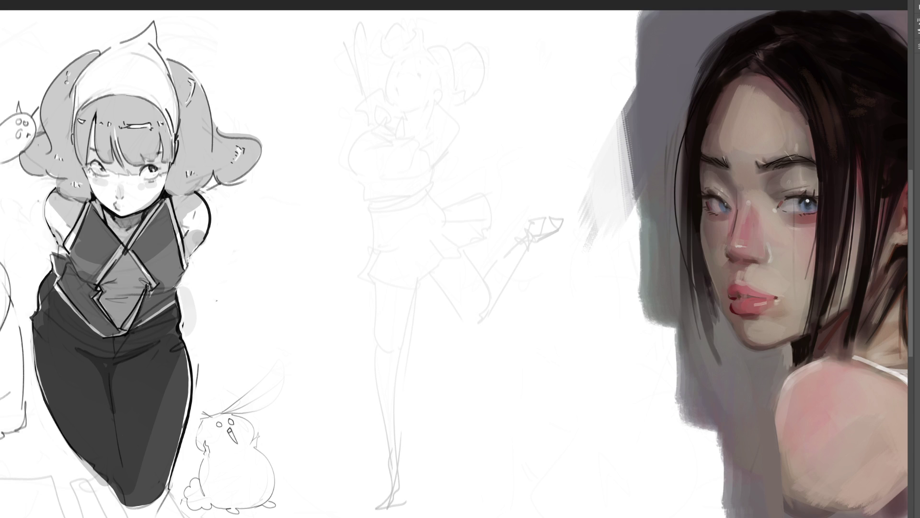
mouse_move(406, 69)
mouse_down()
mouse_move(430, 36)
mouse_move(446, 32)
mouse_move(455, 82)
mouse_up()
mouse_move(425, 39)
mouse_down()
mouse_move(403, 82)
mouse_move(450, 83)
mouse_up()
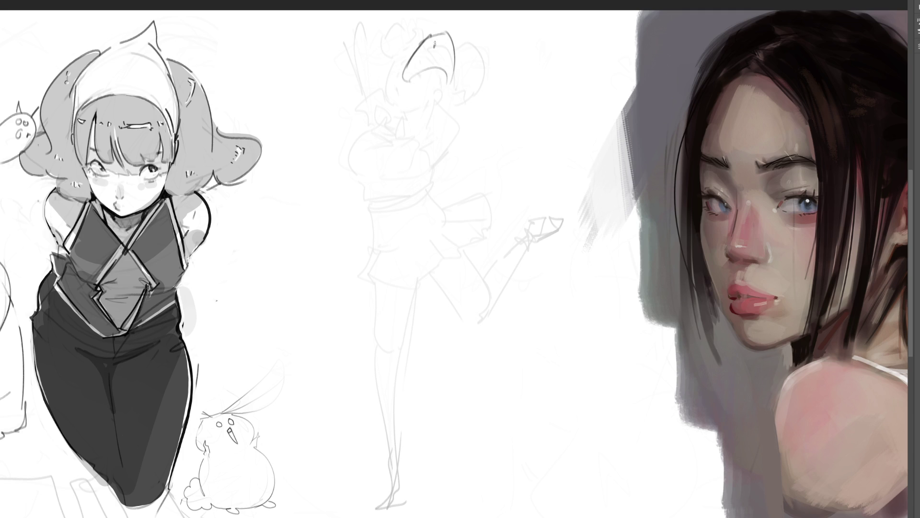
mouse_move(430, 39)
mouse_down()
mouse_move(407, 73)
mouse_move(447, 80)
mouse_up()
mouse_move(449, 82)
mouse_down()
mouse_move(395, 118)
mouse_move(463, 91)
mouse_move(455, 118)
mouse_move(443, 95)
mouse_up()
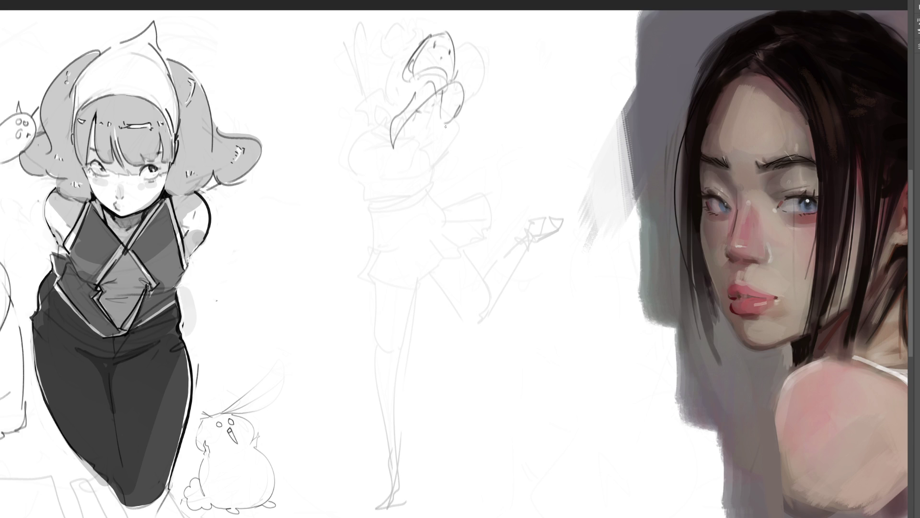
- Sketch the slim torso with long body lines, hip and side curves
drag(472, 94, 434, 147)
mouse_move(393, 110)
mouse_down()
mouse_move(428, 107)
mouse_move(383, 148)
mouse_move(375, 202)
mouse_up()
mouse_move(438, 144)
mouse_down()
mouse_move(413, 203)
mouse_move(385, 220)
mouse_up()
mouse_move(378, 226)
mouse_down()
mouse_move(422, 151)
mouse_move(438, 189)
mouse_move(420, 274)
mouse_up()
drag(440, 169, 480, 233)
mouse_move(377, 211)
mouse_down()
mouse_move(379, 237)
mouse_move(415, 286)
mouse_up()
drag(419, 287, 434, 289)
- Add the pointed V-shaped skirt, small tick marks and two long legs with a foot
drag(451, 183, 454, 187)
mouse_move(490, 223)
mouse_down()
mouse_move(451, 236)
mouse_move(429, 289)
mouse_up()
drag(499, 250, 472, 424)
mouse_move(430, 284)
mouse_down()
mouse_move(438, 441)
mouse_move(466, 474)
mouse_move(459, 503)
mouse_up()
mouse_move(372, 231)
mouse_down()
mouse_move(408, 517)
mouse_move(433, 516)
mouse_up()
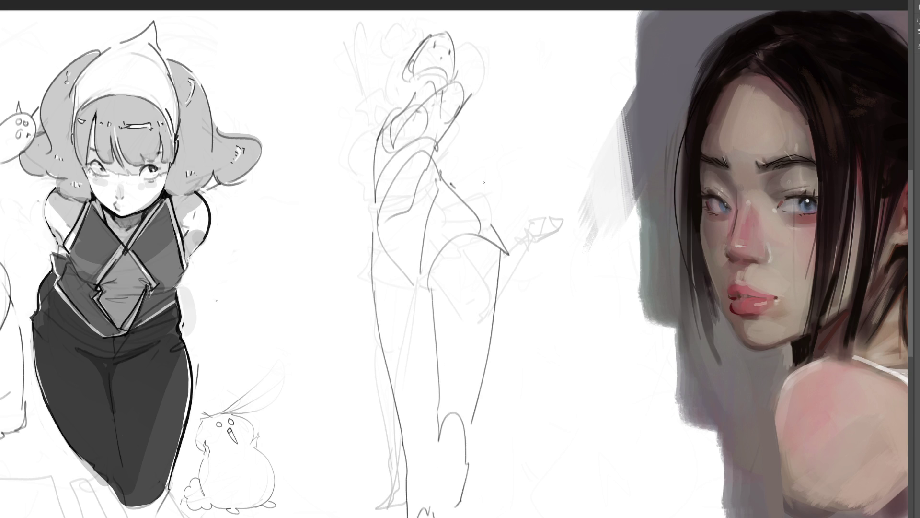
- Draw an arm raised to the upper right with its hand, plus a long line left of the figure
mouse_move(457, 75)
mouse_down()
mouse_move(519, 45)
mouse_move(465, 95)
mouse_up()
drag(523, 34, 535, 23)
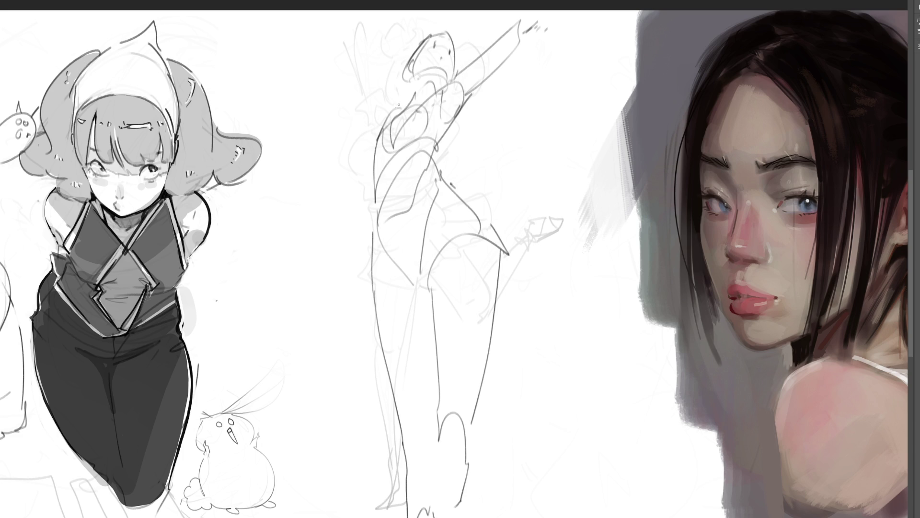
drag(373, 162, 287, 516)
- Sketch a large rounded shape at the lower left with inner curves, redoing two misplaced strokes
drag(311, 327, 275, 515)
drag(338, 308, 311, 329)
drag(378, 314, 341, 503)
key(ctrl+z)
drag(377, 349, 369, 517)
drag(269, 458, 338, 398)
key(ctrl+z)
drag(274, 377, 328, 377)
drag(306, 508, 354, 504)
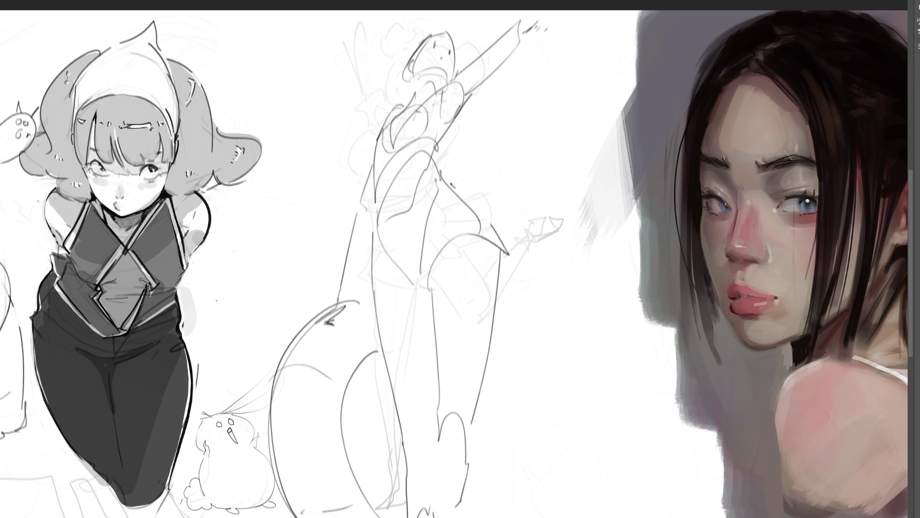
- Add strokes near the head and along the right side and a pointed ear, then fade the sketch
drag(411, 91, 393, 93)
mouse_move(452, 112)
mouse_down()
mouse_move(469, 132)
mouse_move(502, 147)
mouse_up()
mouse_move(516, 159)
mouse_down()
mouse_move(490, 192)
mouse_move(508, 199)
mouse_up()
drag(450, 140, 451, 152)
mouse_move(450, 34)
mouse_down()
mouse_move(463, 38)
mouse_move(428, 35)
mouse_up()
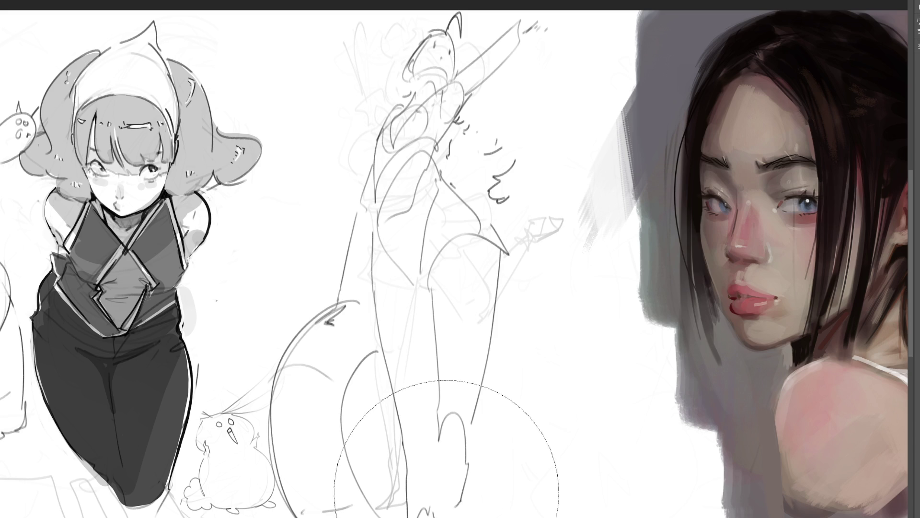
key(5)
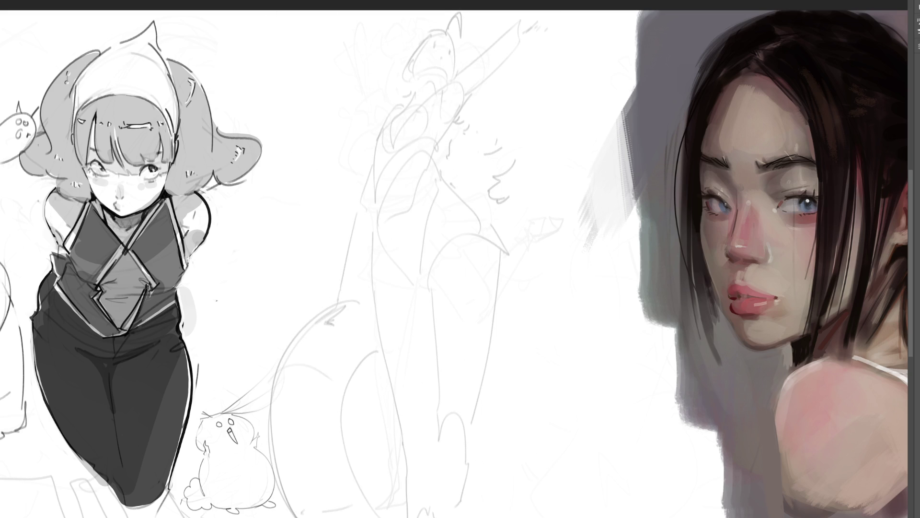
- Redraw the curved torso contour, the short left hip stroke and the left body contour
drag(432, 182, 424, 263)
key(ctrl+z)
drag(438, 170, 424, 264)
drag(375, 197, 398, 268)
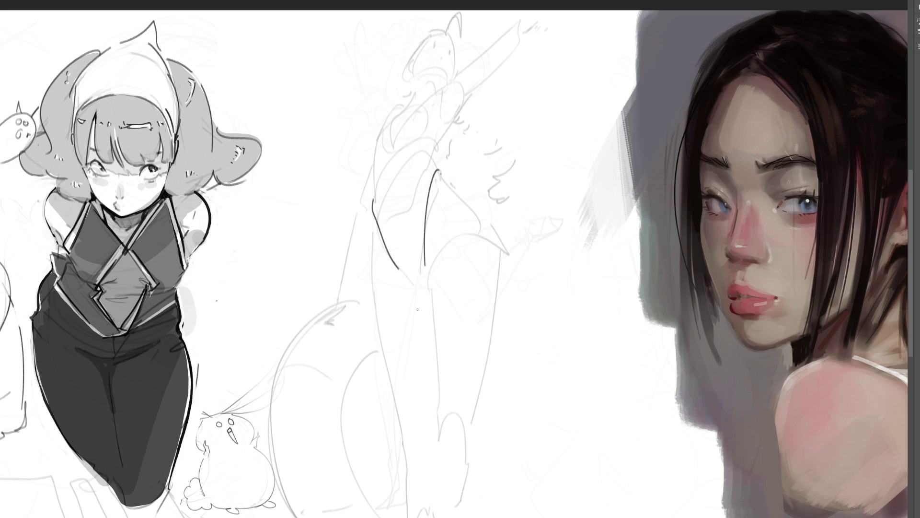
key(ctrl+z)
mouse_move(374, 191)
mouse_down()
mouse_move(383, 235)
mouse_move(382, 220)
mouse_move(415, 286)
mouse_up()
mouse_move(377, 184)
mouse_down()
mouse_move(374, 156)
mouse_move(391, 112)
mouse_move(430, 95)
mouse_move(413, 99)
mouse_up()
- Add tick marks across the hump and two long lines inside the body
drag(420, 89, 418, 99)
mouse_move(426, 90)
mouse_down()
mouse_move(382, 173)
mouse_move(414, 285)
mouse_up()
mouse_move(398, 106)
mouse_down()
mouse_move(392, 190)
mouse_move(401, 243)
mouse_up()
mouse_move(415, 92)
mouse_down()
mouse_move(418, 264)
mouse_move(425, 151)
mouse_move(424, 168)
mouse_move(453, 125)
mouse_up()
- Outline the body's right side, curving up into the raised arm, and the head
mouse_move(450, 81)
mouse_down()
mouse_move(434, 94)
mouse_move(446, 98)
mouse_up()
mouse_move(447, 132)
mouse_down()
mouse_move(522, 23)
mouse_move(483, 80)
mouse_up()
drag(517, 29, 530, 11)
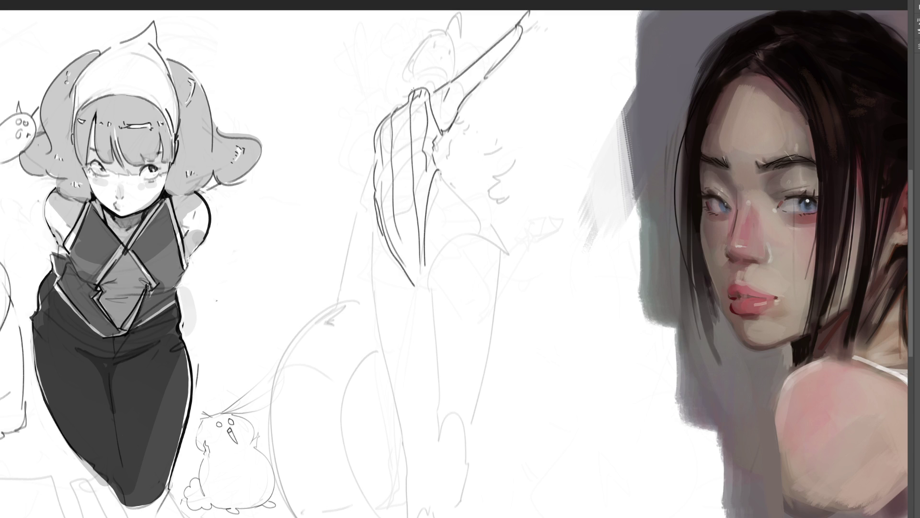
mouse_move(414, 77)
mouse_down()
mouse_move(410, 59)
mouse_move(439, 35)
mouse_move(454, 57)
mouse_move(448, 84)
mouse_move(439, 79)
mouse_move(447, 66)
mouse_move(435, 49)
mouse_move(448, 75)
mouse_up()
mouse_move(452, 28)
mouse_down()
mouse_move(482, 21)
mouse_move(456, 37)
mouse_move(463, 16)
mouse_move(476, 24)
mouse_move(414, 62)
mouse_move(442, 31)
mouse_move(402, 67)
mouse_move(412, 91)
mouse_up()
key(ctrl+z)
key(ctrl+z)
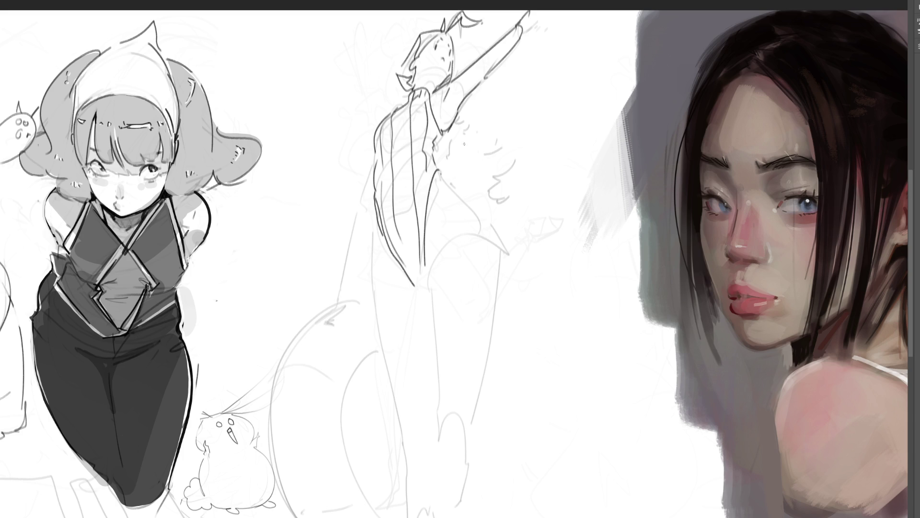
- Trace the waist, hip and both leg contours, then cross the figure out with two long diagonals
mouse_move(441, 174)
mouse_down()
mouse_move(479, 224)
mouse_move(426, 278)
mouse_up()
mouse_move(485, 226)
mouse_down()
mouse_move(497, 287)
mouse_move(475, 454)
mouse_up()
mouse_move(429, 280)
mouse_down()
mouse_move(429, 412)
mouse_move(470, 424)
mouse_move(449, 515)
mouse_up()
drag(377, 229, 376, 241)
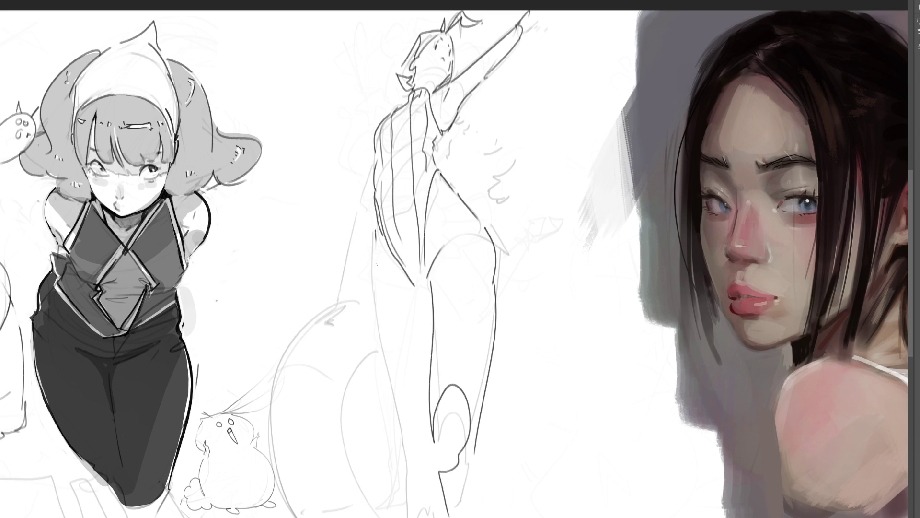
drag(375, 282, 421, 516)
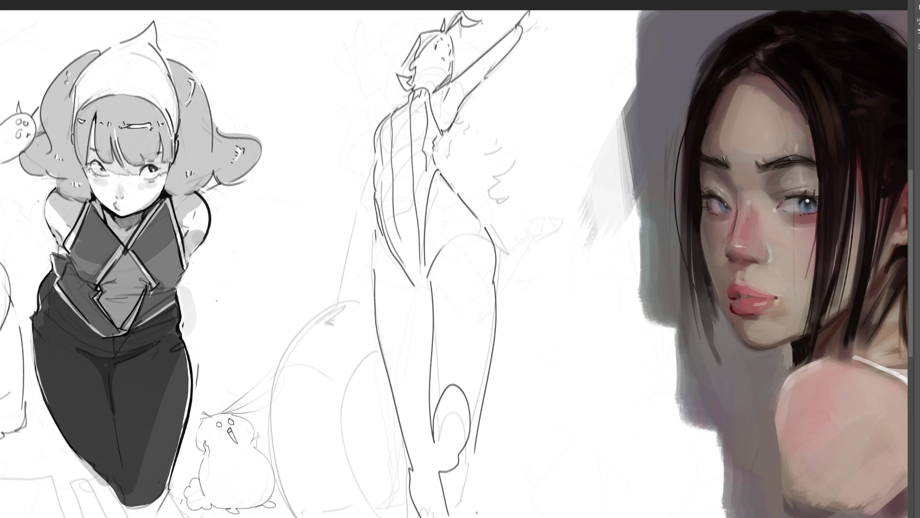
drag(300, 475, 537, 79)
mouse_move(291, 43)
mouse_down()
mouse_move(447, 144)
mouse_move(652, 307)
mouse_up()
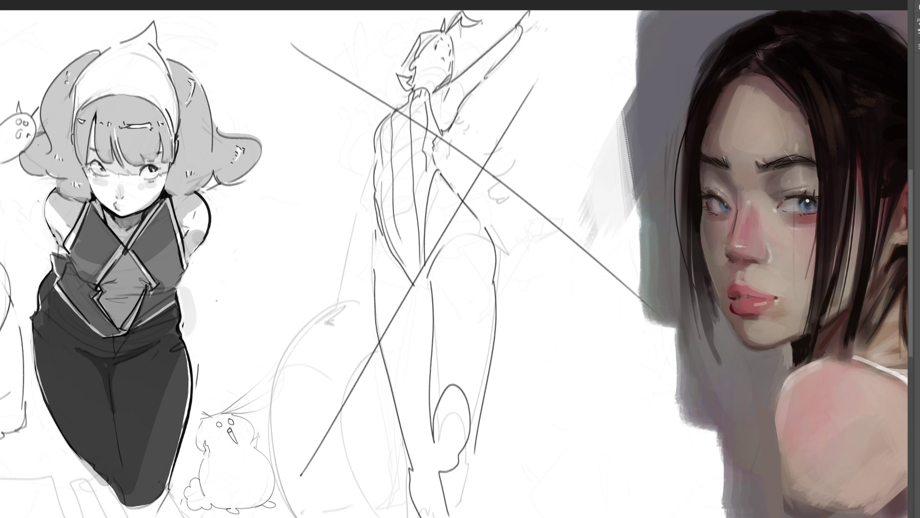
- Fade the crossed-out figure to 30% opacity and sketch a new round head outline
key(5)
key(3)
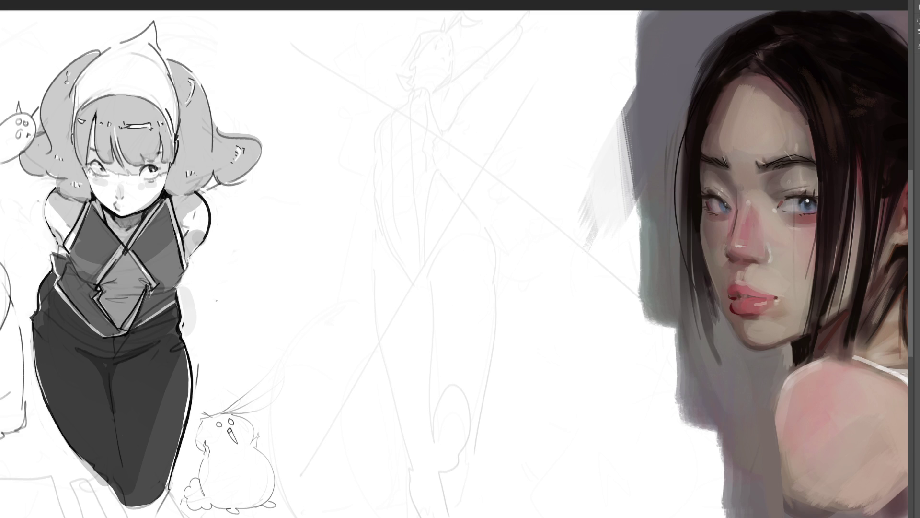
mouse_move(369, 100)
mouse_down()
mouse_move(377, 147)
mouse_move(384, 71)
mouse_move(428, 75)
mouse_move(444, 135)
mouse_move(403, 168)
mouse_move(447, 149)
mouse_up()
drag(375, 156, 395, 175)
drag(368, 127, 415, 176)
- Add the jaw, both ears with a curl, and a pointed tuft on top of the head
drag(454, 123, 438, 162)
mouse_move(450, 92)
mouse_down()
mouse_move(450, 123)
mouse_move(450, 110)
mouse_up()
drag(357, 109, 370, 135)
drag(458, 116, 451, 128)
drag(449, 101, 444, 120)
drag(406, 73, 416, 64)
drag(430, 100, 441, 91)
mouse_move(397, 60)
mouse_down()
mouse_move(413, 61)
mouse_move(356, 62)
mouse_move(449, 60)
mouse_up()
- Draw a cylinder hat around the head with left and right sides and a top line
drag(410, 72, 388, 72)
mouse_move(364, 72)
mouse_down()
mouse_move(354, 62)
mouse_move(367, 134)
mouse_up()
mouse_move(449, 135)
mouse_down()
mouse_move(445, 60)
mouse_move(460, 59)
mouse_move(409, 70)
mouse_move(460, 117)
mouse_up()
drag(455, 85, 462, 105)
drag(392, 63, 376, 86)
drag(390, 63, 422, 59)
drag(432, 64, 441, 96)
drag(422, 87, 431, 91)
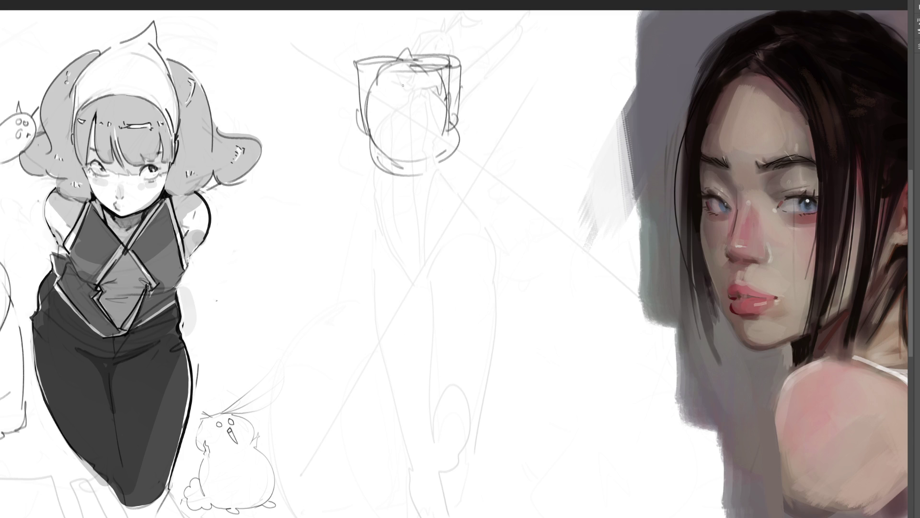
- Sketch the chin and lower jaw, and add a sweeping hat brim to the left
drag(406, 21, 406, 47)
drag(397, 126, 423, 142)
mouse_move(397, 146)
mouse_down()
mouse_move(379, 150)
mouse_move(447, 164)
mouse_up()
drag(458, 147, 401, 181)
drag(408, 171, 391, 180)
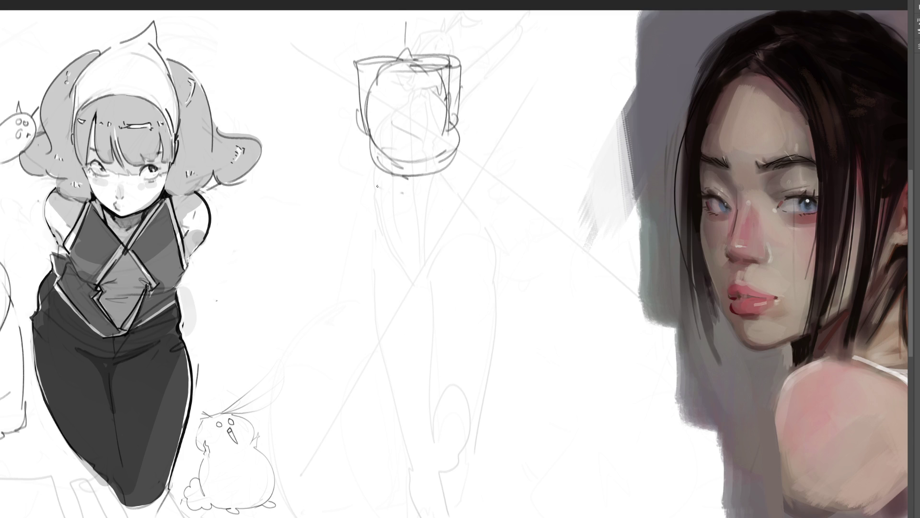
mouse_move(370, 130)
mouse_down()
mouse_move(340, 145)
mouse_move(421, 236)
mouse_move(463, 132)
mouse_move(417, 254)
mouse_up()
- Draw both sides of the hat brim and horizontal and vertical body construction lines
drag(395, 219, 415, 248)
drag(358, 209, 405, 202)
drag(415, 186, 414, 271)
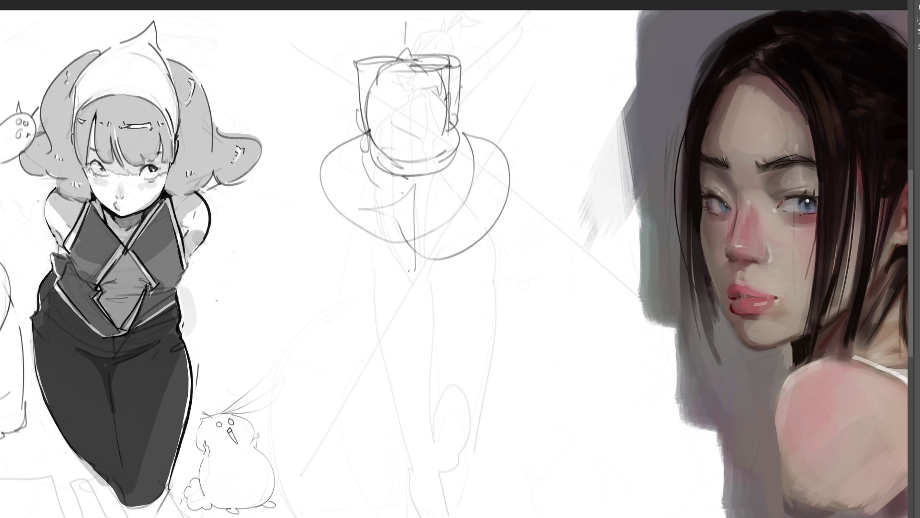
mouse_move(326, 165)
mouse_down()
mouse_move(317, 175)
mouse_move(338, 280)
mouse_move(360, 312)
mouse_move(371, 272)
mouse_move(450, 277)
mouse_up()
mouse_move(516, 181)
mouse_down()
mouse_move(394, 298)
mouse_move(342, 292)
mouse_up()
drag(391, 287, 506, 269)
mouse_move(511, 223)
mouse_down()
mouse_move(404, 274)
mouse_move(332, 252)
mouse_move(460, 306)
mouse_move(494, 301)
mouse_move(374, 221)
mouse_up()
- Add torso verticals and a V-shaped lower body, then erase the middle sketch to light grey
mouse_move(407, 179)
mouse_down()
mouse_move(409, 245)
mouse_move(387, 235)
mouse_move(451, 259)
mouse_move(400, 262)
mouse_move(405, 279)
mouse_move(374, 328)
mouse_move(370, 321)
mouse_move(458, 318)
mouse_move(398, 330)
mouse_move(465, 326)
mouse_move(357, 300)
mouse_move(384, 417)
mouse_up()
mouse_move(359, 383)
mouse_down()
mouse_move(495, 400)
mouse_move(407, 428)
mouse_move(377, 425)
mouse_up()
mouse_move(358, 397)
mouse_down()
mouse_move(379, 427)
mouse_move(499, 366)
mouse_move(475, 506)
mouse_up()
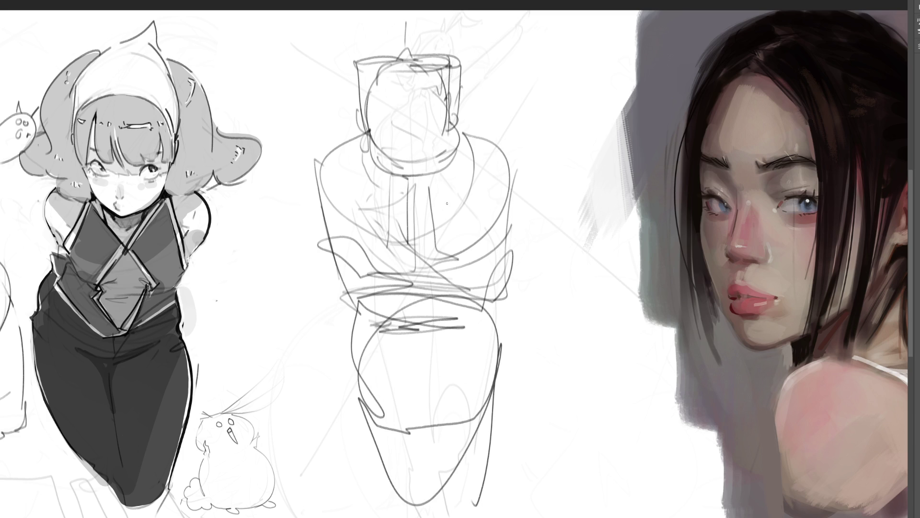
drag(439, 466, 439, 478)
drag(427, 362, 442, 513)
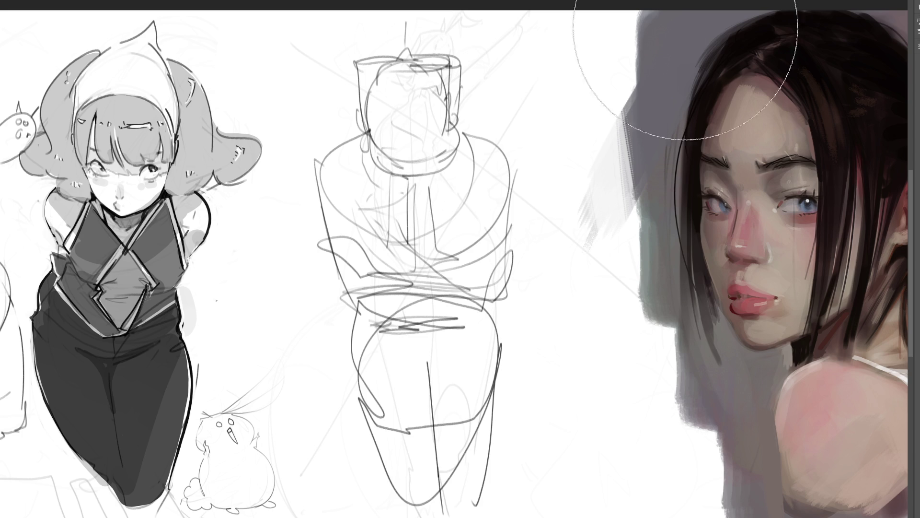
mouse_move(633, 24)
mouse_down()
mouse_move(401, 230)
mouse_move(653, 432)
mouse_up()
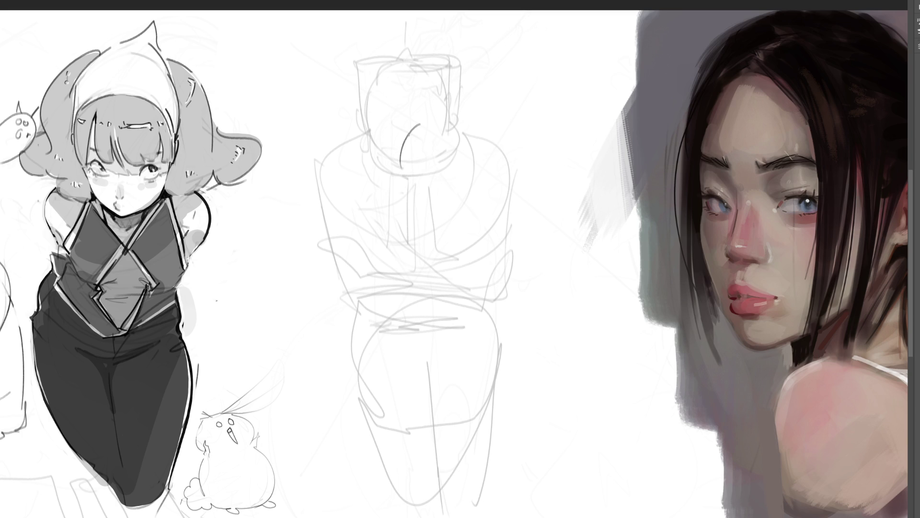
- Draw a dark curve on the figure's head with a peaked shape above it
mouse_move(423, 123)
mouse_down()
mouse_move(403, 180)
mouse_move(427, 119)
mouse_move(464, 118)
mouse_up()
mouse_move(443, 121)
mouse_down()
mouse_move(436, 94)
mouse_move(465, 70)
mouse_move(476, 111)
mouse_up()
mouse_move(456, 117)
mouse_down()
mouse_move(479, 123)
mouse_move(441, 89)
mouse_up()
mouse_move(442, 113)
mouse_down()
mouse_move(441, 81)
mouse_move(472, 102)
mouse_up()
mouse_move(473, 102)
mouse_down()
mouse_move(492, 129)
mouse_move(460, 138)
mouse_up()
- Draw the shoulder curve and vertical strokes down the figure's right side
mouse_move(500, 124)
mouse_down()
mouse_move(484, 141)
mouse_move(514, 187)
mouse_move(513, 158)
mouse_move(505, 237)
mouse_up()
mouse_move(518, 169)
mouse_down()
mouse_move(519, 211)
mouse_move(491, 343)
mouse_up()
drag(518, 250, 488, 347)
drag(494, 174, 489, 263)
drag(493, 224, 466, 357)
- Add long diagonal and vertical lines across the figure's body
drag(480, 170, 463, 241)
drag(509, 169, 491, 250)
drag(391, 218, 417, 245)
drag(485, 149, 451, 230)
drag(402, 189, 407, 262)
mouse_move(448, 215)
mouse_down()
mouse_move(406, 338)
mouse_move(454, 303)
mouse_up()
- Outline the lower body with diagonals, a V-shape and bottom curves, then erase the middle sketch to faint grey
drag(410, 259, 438, 345)
mouse_move(508, 241)
mouse_down()
mouse_move(489, 341)
mouse_move(431, 349)
mouse_up()
drag(429, 341, 398, 347)
drag(494, 296, 479, 399)
mouse_move(418, 286)
mouse_down()
mouse_move(400, 386)
mouse_move(440, 417)
mouse_up()
mouse_move(407, 346)
mouse_down()
mouse_move(434, 451)
mouse_move(552, 459)
mouse_up()
drag(517, 346, 536, 479)
mouse_move(481, 317)
mouse_down()
mouse_move(488, 366)
mouse_move(522, 372)
mouse_up()
mouse_move(527, 369)
mouse_down()
mouse_move(503, 391)
mouse_move(522, 405)
mouse_up()
drag(521, 403, 530, 453)
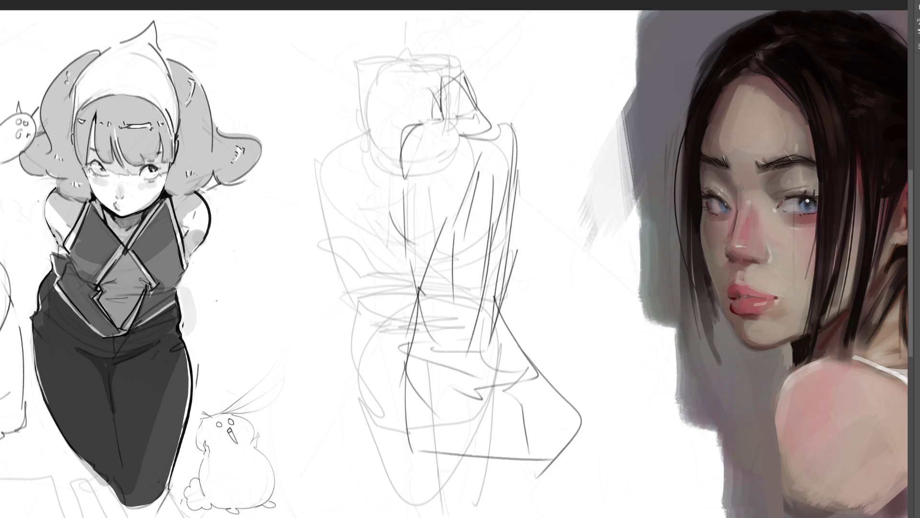
mouse_move(441, 124)
mouse_down()
mouse_move(360, 298)
mouse_move(555, 339)
mouse_move(469, 413)
mouse_move(468, 465)
mouse_move(377, 417)
mouse_up()
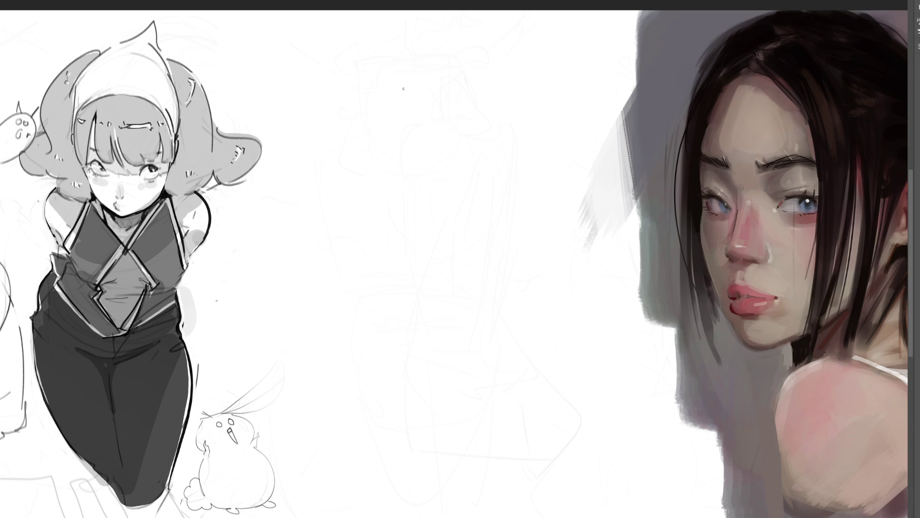
- Start a new head with a top arc plus vertical and base guide lines
drag(377, 93, 380, 136)
mouse_move(377, 87)
mouse_down()
mouse_move(405, 64)
mouse_move(459, 72)
mouse_move(466, 137)
mouse_up()
drag(398, 76, 403, 172)
drag(397, 140, 433, 140)
mouse_move(440, 107)
mouse_down()
mouse_move(440, 129)
mouse_move(454, 125)
mouse_up()
drag(436, 136, 475, 129)
- Shape the bobbed hair outline with left-side strokes, then draw the jawline and chin
drag(415, 95, 409, 124)
drag(404, 146, 427, 144)
mouse_move(406, 93)
mouse_down()
mouse_move(460, 64)
mouse_move(470, 129)
mouse_move(441, 125)
mouse_move(411, 103)
mouse_move(398, 165)
mouse_move(374, 140)
mouse_move(384, 155)
mouse_up()
drag(378, 91, 382, 130)
drag(380, 67, 370, 167)
mouse_move(378, 106)
mouse_down()
mouse_move(422, 53)
mouse_move(355, 74)
mouse_move(384, 167)
mouse_move(433, 161)
mouse_move(419, 144)
mouse_move(425, 140)
mouse_move(435, 177)
mouse_up()
mouse_move(420, 182)
mouse_down()
mouse_move(403, 184)
mouse_move(420, 183)
mouse_up()
drag(455, 146, 446, 172)
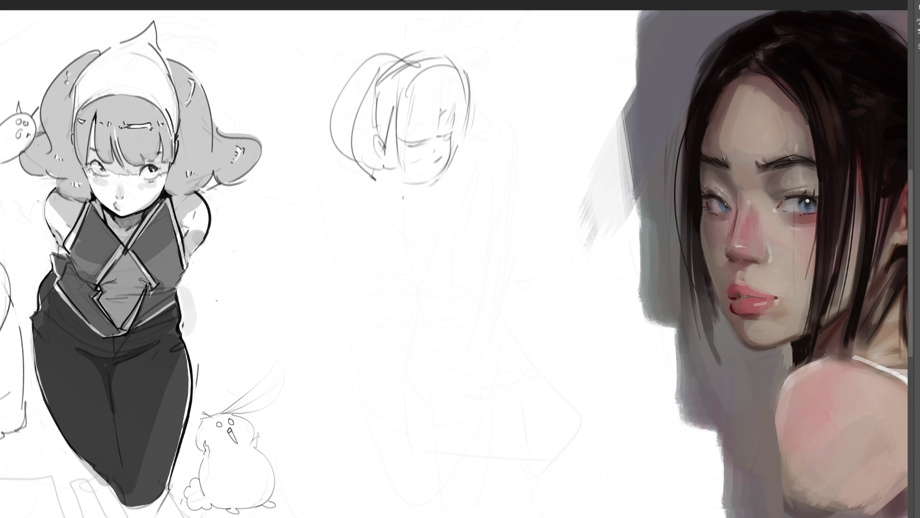
- Draw the neck, collar, body contours and left leg, with curves below the figure
drag(379, 172, 396, 194)
drag(417, 188, 382, 226)
mouse_move(369, 170)
mouse_down()
mouse_move(340, 202)
mouse_move(359, 259)
mouse_up()
mouse_move(342, 170)
mouse_down()
mouse_move(382, 309)
mouse_move(397, 178)
mouse_up()
mouse_move(416, 190)
mouse_down()
mouse_move(459, 225)
mouse_move(431, 324)
mouse_move(400, 376)
mouse_up()
mouse_move(368, 276)
mouse_down()
mouse_move(406, 381)
mouse_move(397, 388)
mouse_move(382, 374)
mouse_up()
mouse_move(374, 321)
mouse_down()
mouse_move(358, 357)
mouse_move(424, 435)
mouse_move(511, 379)
mouse_move(462, 439)
mouse_up()
drag(479, 429, 501, 340)
- Refine the torso and shoulder contours and draw the hip arc of the kneeling pose
drag(490, 288, 501, 340)
drag(463, 195, 461, 289)
drag(379, 225, 371, 290)
drag(391, 244, 389, 276)
mouse_move(402, 245)
mouse_down()
mouse_move(451, 209)
mouse_move(468, 287)
mouse_move(512, 369)
mouse_move(466, 438)
mouse_up()
drag(511, 402, 401, 461)
mouse_move(440, 453)
mouse_down()
mouse_move(512, 402)
mouse_move(527, 371)
mouse_move(547, 412)
mouse_move(448, 451)
mouse_up()
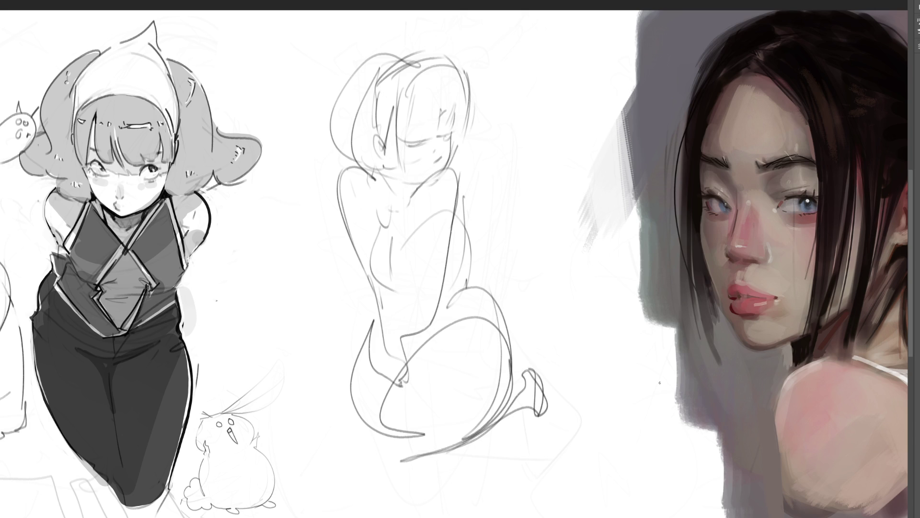
- Frame the figure with head guide lines, long verticals and ground lines, plus small accent strokes
drag(376, 57, 353, 85)
drag(441, 20, 505, 188)
drag(377, 62, 321, 175)
drag(320, 119, 331, 201)
drag(370, 217, 375, 310)
mouse_move(332, 197)
mouse_down()
mouse_move(353, 428)
mouse_move(509, 464)
mouse_up()
drag(428, 490, 601, 389)
drag(471, 183, 472, 189)
drag(470, 257, 470, 307)
mouse_move(456, 151)
mouse_down()
mouse_move(448, 182)
mouse_move(455, 176)
mouse_up()
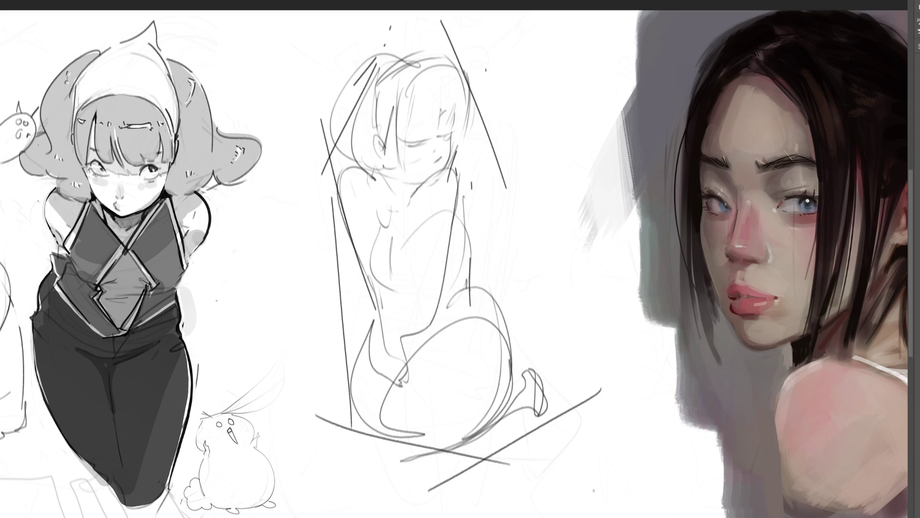
- Lighten the kneeling sketch layer, then stretch and skew it larger toward the right
key(bracketright)
key(bracketright)
key(bracketright)
key(3)
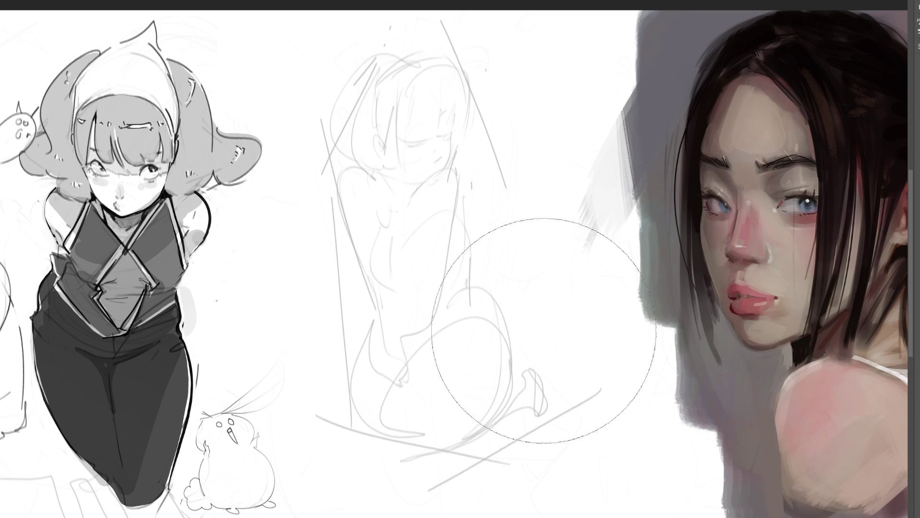
key(ctrl+t)
drag(460, 18, 467, 19)
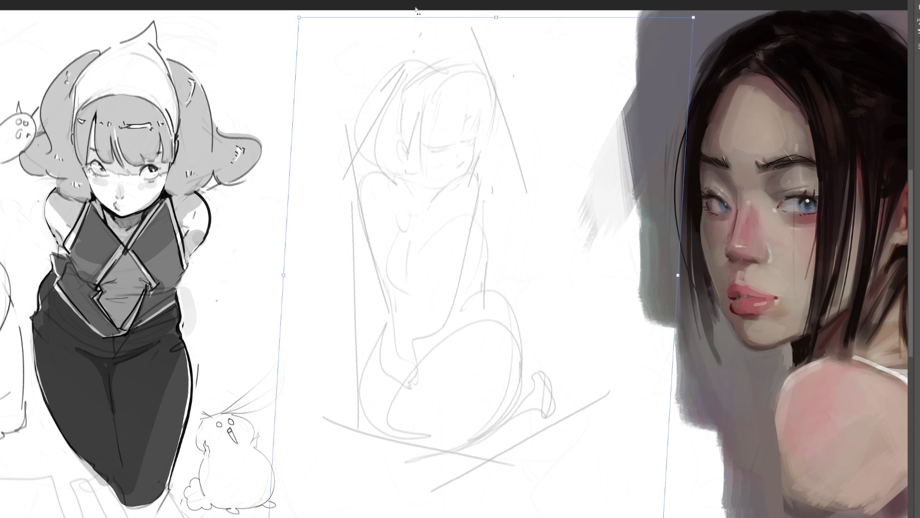
key(Return)
- With a finer brush, draw the garment's edges, base line and right edge down to the knees
key(bracketleft)
key(bracketleft)
key(bracketleft)
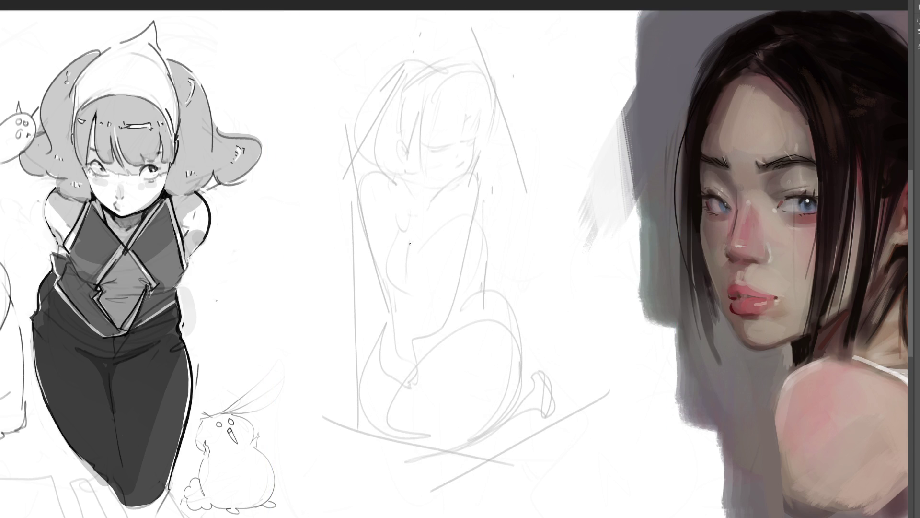
mouse_move(390, 245)
mouse_down()
mouse_move(375, 260)
mouse_move(393, 274)
mouse_move(491, 259)
mouse_up()
drag(439, 271, 414, 357)
mouse_move(485, 276)
mouse_down()
mouse_move(487, 320)
mouse_move(405, 386)
mouse_up()
drag(483, 324, 454, 350)
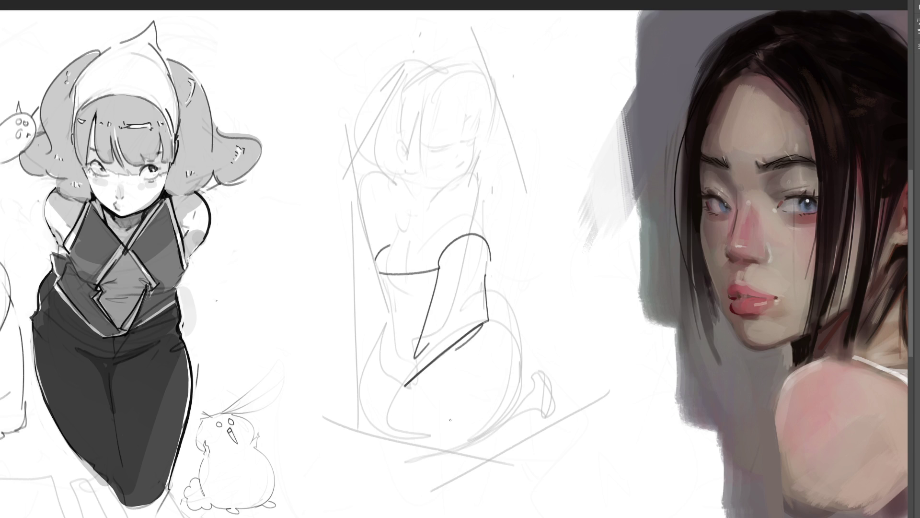
mouse_move(485, 281)
mouse_down()
mouse_move(523, 379)
mouse_move(486, 419)
mouse_up()
mouse_move(519, 381)
mouse_down()
mouse_move(492, 445)
mouse_move(381, 435)
mouse_move(359, 400)
mouse_move(393, 315)
mouse_up()
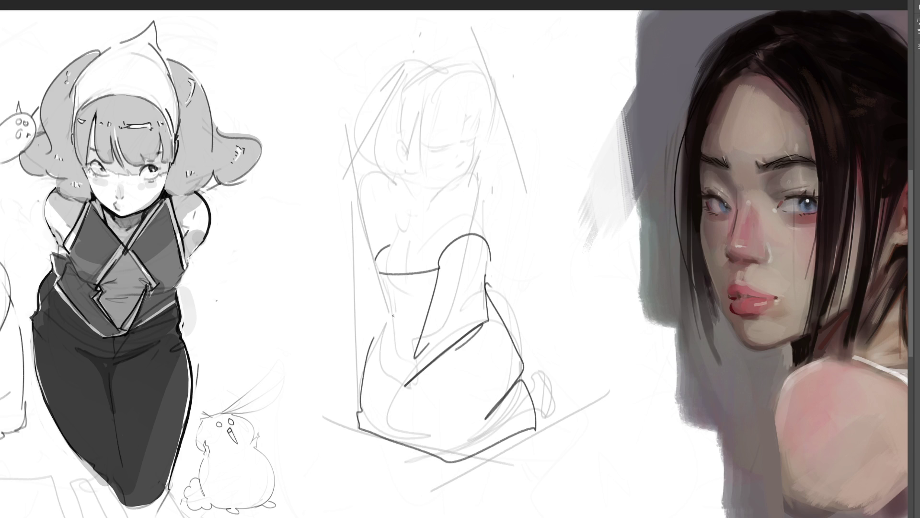
- Add the garment's arc, diagonal folds, narrow V and a torso curve
mouse_move(355, 213)
mouse_down()
mouse_move(366, 246)
mouse_move(385, 247)
mouse_up()
mouse_move(355, 226)
mouse_down()
mouse_move(392, 330)
mouse_move(401, 306)
mouse_move(418, 307)
mouse_move(413, 364)
mouse_move(383, 406)
mouse_move(408, 385)
mouse_up()
mouse_move(471, 334)
mouse_down()
mouse_move(416, 413)
mouse_move(459, 335)
mouse_up()
drag(441, 395, 421, 414)
drag(410, 270, 410, 248)
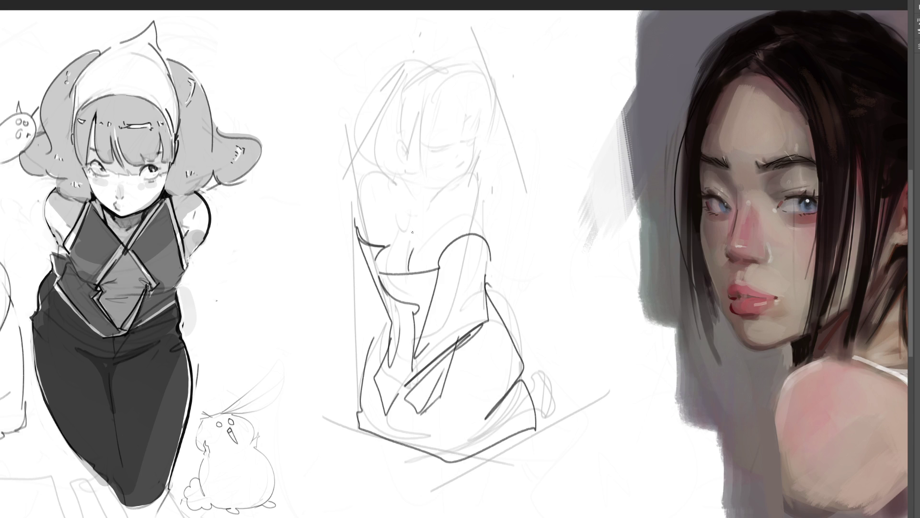
- Draw the arm, shoulder, neck lines and the chin-to-neck line
drag(382, 183, 370, 232)
mouse_move(382, 198)
mouse_down()
mouse_move(388, 208)
mouse_move(381, 181)
mouse_up()
drag(441, 197, 454, 184)
mouse_move(457, 179)
mouse_down()
mouse_move(477, 185)
mouse_move(482, 229)
mouse_move(448, 243)
mouse_up()
drag(405, 198, 427, 214)
mouse_move(404, 172)
mouse_down()
mouse_move(429, 203)
mouse_move(454, 184)
mouse_up()
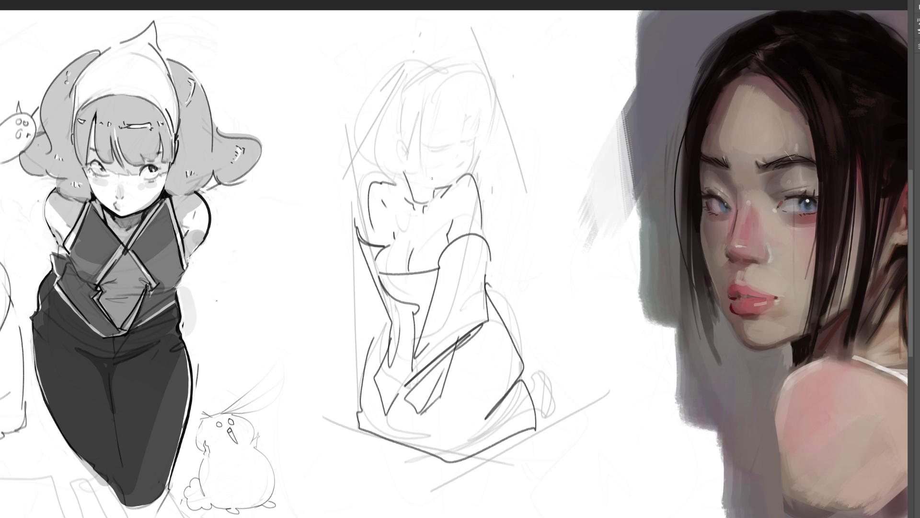
- Draw the figure's ear and the hair strands and bangs on the head
drag(401, 146, 399, 161)
drag(410, 108, 411, 168)
drag(425, 180, 422, 123)
drag(422, 141, 466, 125)
mouse_move(481, 73)
mouse_down()
mouse_move(485, 131)
mouse_move(446, 147)
mouse_move(476, 133)
mouse_move(468, 165)
mouse_move(517, 160)
mouse_up()
mouse_move(397, 105)
mouse_down()
mouse_move(458, 73)
mouse_move(403, 74)
mouse_up()
mouse_move(373, 115)
mouse_down()
mouse_move(374, 69)
mouse_move(361, 43)
mouse_up()
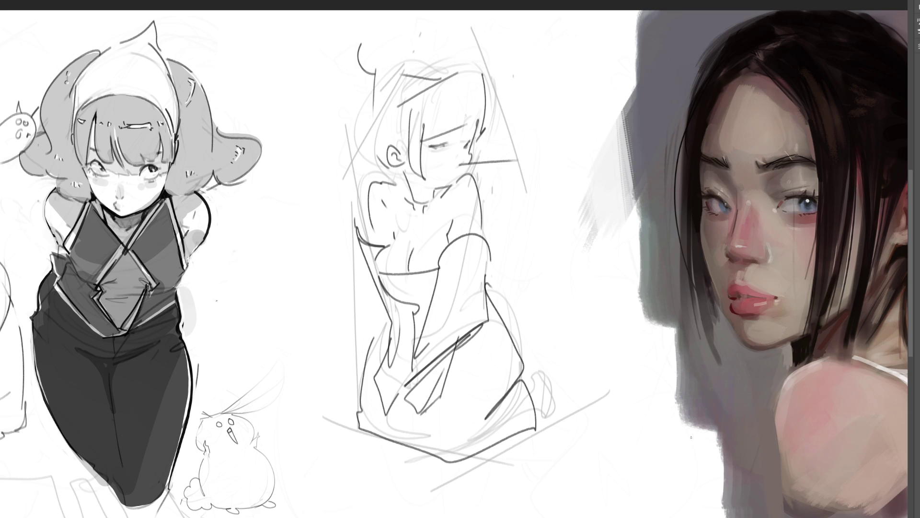
- Draw the hip and raised leg with its foot, then erase the figure to light grey
drag(483, 287, 521, 369)
mouse_move(504, 295)
mouse_down()
mouse_move(489, 278)
mouse_move(535, 206)
mouse_move(552, 281)
mouse_up()
mouse_move(553, 283)
mouse_down()
mouse_move(492, 291)
mouse_move(534, 287)
mouse_move(531, 366)
mouse_move(562, 363)
mouse_up()
mouse_move(562, 362)
mouse_down()
mouse_move(571, 385)
mouse_move(548, 408)
mouse_up()
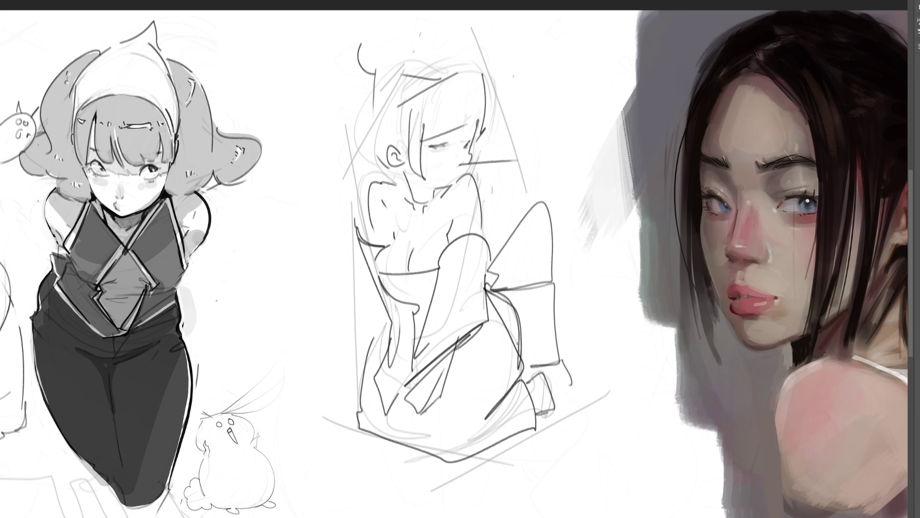
mouse_move(407, 72)
mouse_down()
mouse_move(401, 113)
mouse_move(431, 123)
mouse_move(676, 503)
mouse_up()
- Sketch an oval head with eye arc, ears and neck, then soft-erase the middle sketch lighter
key(b)
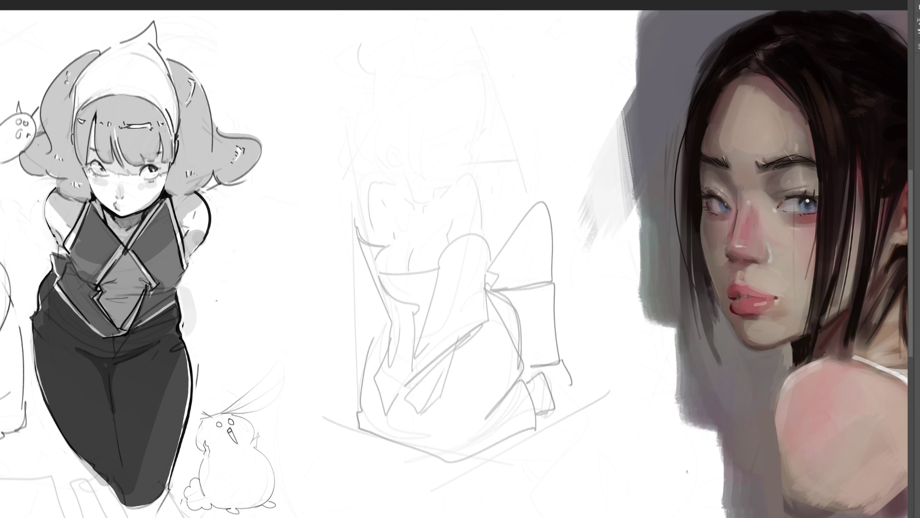
mouse_move(398, 139)
mouse_down()
mouse_move(407, 92)
mouse_move(452, 150)
mouse_move(428, 180)
mouse_move(435, 179)
mouse_up()
mouse_move(421, 138)
mouse_down()
mouse_move(438, 162)
mouse_move(455, 154)
mouse_move(396, 156)
mouse_up()
drag(451, 120, 456, 127)
drag(406, 156, 429, 195)
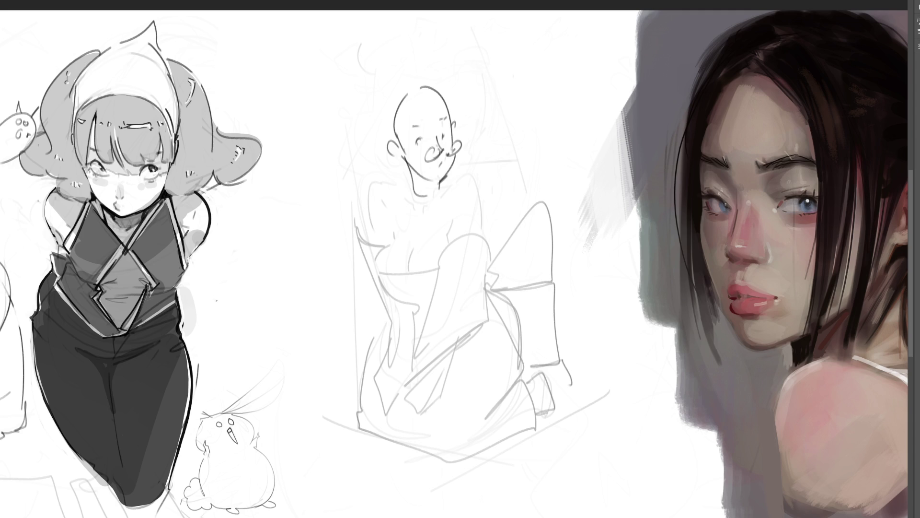
key(bracketright)
key(bracketright)
key(bracketright)
mouse_move(448, 154)
mouse_down()
mouse_move(456, 164)
mouse_move(579, 191)
mouse_move(577, 463)
mouse_up()
- Draw the eye line, nose line and jawline of the middle face
key(b)
mouse_move(412, 143)
mouse_down()
mouse_move(424, 124)
mouse_move(412, 127)
mouse_move(450, 129)
mouse_up()
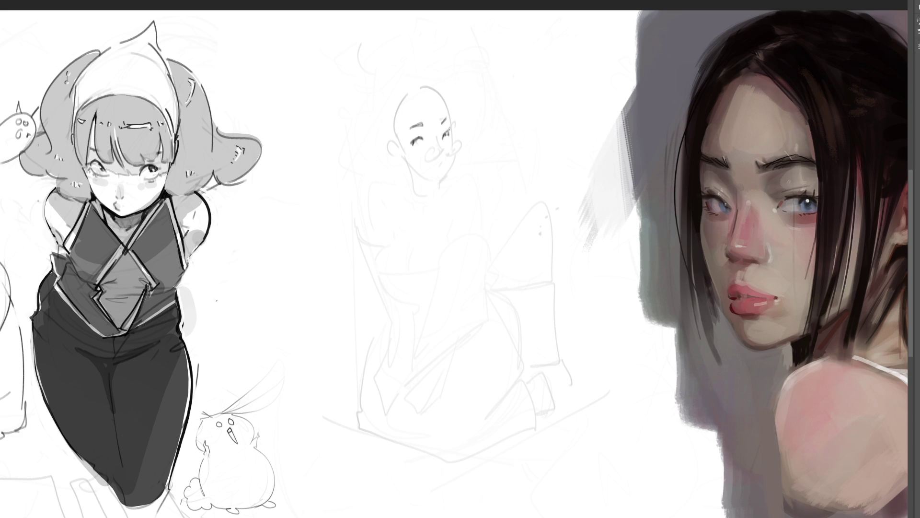
drag(437, 138, 445, 171)
mouse_move(456, 140)
mouse_down()
mouse_move(456, 167)
mouse_move(442, 185)
mouse_up()
- Sketch the bald head's ear, jaw, cheek lines and darker contour, plus marks beside it
drag(400, 165, 421, 183)
mouse_move(382, 148)
mouse_down()
mouse_move(421, 193)
mouse_move(389, 152)
mouse_move(400, 166)
mouse_up()
drag(378, 106, 398, 158)
drag(386, 119, 407, 95)
drag(407, 149, 418, 154)
drag(444, 96, 442, 119)
mouse_move(502, 90)
mouse_down()
mouse_move(495, 106)
mouse_move(522, 104)
mouse_move(509, 115)
mouse_move(528, 107)
mouse_move(509, 117)
mouse_move(526, 104)
mouse_move(518, 102)
mouse_move(584, 99)
mouse_move(519, 82)
mouse_move(569, 72)
mouse_move(566, 126)
mouse_move(577, 146)
mouse_up()
- Rough in a new right-hand face with nose, lips, cheek and jaw lines
drag(562, 130, 578, 154)
mouse_move(592, 106)
mouse_down()
mouse_move(604, 117)
mouse_move(575, 182)
mouse_move(522, 203)
mouse_move(565, 210)
mouse_up()
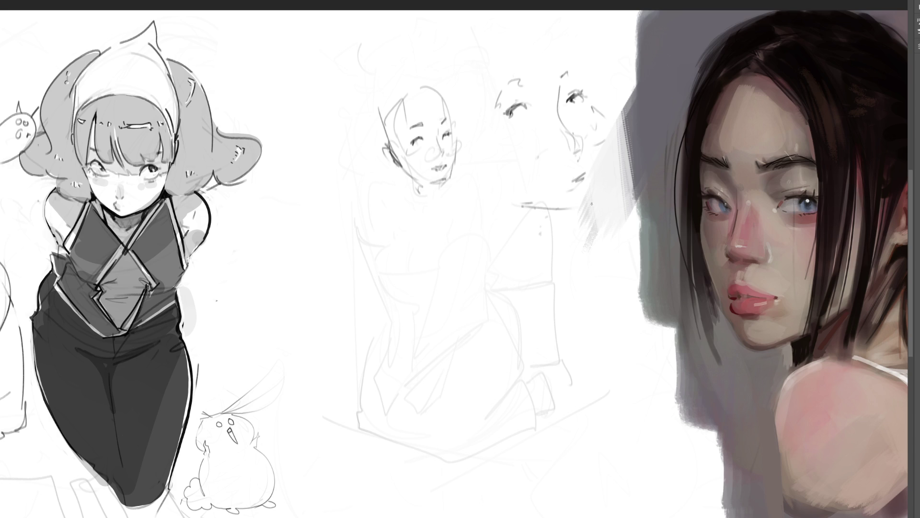
drag(609, 156, 606, 194)
drag(604, 202, 596, 208)
drag(611, 174, 606, 188)
drag(609, 140, 603, 156)
mouse_move(368, 240)
mouse_down()
mouse_move(377, 263)
mouse_move(399, 264)
mouse_up()
- Sketch the lower face's eyes with strengthened lines, eyelids and eyebrows
mouse_move(381, 257)
mouse_down()
mouse_move(406, 241)
mouse_move(415, 259)
mouse_move(386, 254)
mouse_move(446, 240)
mouse_move(469, 215)
mouse_move(476, 233)
mouse_move(463, 233)
mouse_move(481, 209)
mouse_up()
drag(474, 216, 482, 213)
drag(373, 250, 411, 241)
drag(390, 238, 403, 234)
drag(461, 208, 448, 222)
drag(385, 220, 409, 221)
drag(454, 196, 453, 211)
- Mark the lower face's nose and mouth, draw its cheek, jaw and chin, and add a lower eyelid
drag(455, 265, 453, 301)
drag(487, 229, 460, 317)
drag(365, 304, 448, 317)
mouse_move(477, 283)
mouse_down()
mouse_move(461, 311)
mouse_move(361, 280)
mouse_move(384, 269)
mouse_move(425, 279)
mouse_up()
drag(466, 247, 481, 237)
mouse_move(409, 229)
mouse_down()
mouse_move(430, 216)
mouse_move(403, 226)
mouse_move(399, 216)
mouse_up()
- Sketch shoulders and arms below the face, plus an ear and neck line
drag(335, 216, 342, 249)
drag(385, 175, 348, 247)
mouse_move(467, 165)
mouse_down()
mouse_move(476, 200)
mouse_move(446, 190)
mouse_up()
drag(362, 248, 357, 277)
mouse_move(335, 246)
mouse_down()
mouse_move(316, 245)
mouse_move(410, 352)
mouse_up()
- Block in a round bubble head beside the face with nose, features, ear, jaw and neck
mouse_move(504, 323)
mouse_down()
mouse_move(516, 357)
mouse_move(549, 366)
mouse_up()
mouse_move(502, 297)
mouse_down()
mouse_move(520, 369)
mouse_move(508, 314)
mouse_move(553, 316)
mouse_move(515, 349)
mouse_move(517, 365)
mouse_up()
drag(509, 331, 505, 357)
mouse_move(509, 355)
mouse_down()
mouse_move(532, 376)
mouse_move(559, 375)
mouse_up()
drag(543, 320, 505, 328)
drag(519, 282, 510, 290)
drag(542, 275, 558, 269)
drag(557, 349, 551, 362)
mouse_move(546, 372)
mouse_down()
mouse_move(583, 353)
mouse_move(532, 379)
mouse_move(575, 383)
mouse_up()
mouse_move(588, 362)
mouse_down()
mouse_move(577, 404)
mouse_move(513, 123)
mouse_move(442, 195)
mouse_move(566, 305)
mouse_up()
key(e)
key(b)
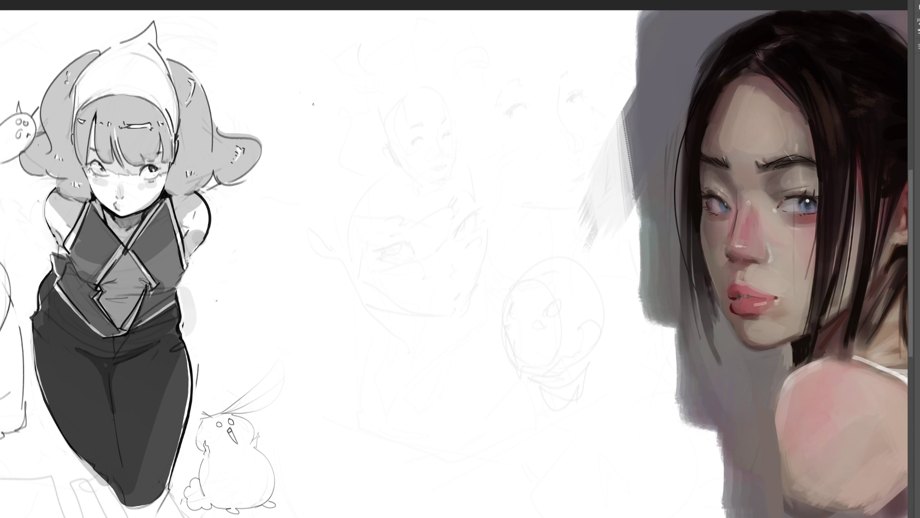
- Draw the first eye with a dark iris, lower lid and lashes, lid crease and brow
mouse_move(317, 112)
mouse_down()
mouse_move(322, 127)
mouse_move(340, 122)
mouse_move(331, 106)
mouse_move(324, 123)
mouse_up()
drag(323, 106, 326, 122)
drag(321, 108, 323, 118)
drag(318, 108, 323, 127)
mouse_move(319, 108)
mouse_down()
mouse_move(325, 125)
mouse_move(345, 126)
mouse_move(331, 106)
mouse_move(346, 125)
mouse_move(319, 103)
mouse_move(327, 100)
mouse_up()
mouse_move(314, 97)
mouse_down()
mouse_move(348, 125)
mouse_move(312, 126)
mouse_up()
drag(306, 121, 316, 125)
mouse_move(309, 123)
mouse_down()
mouse_move(327, 136)
mouse_move(338, 126)
mouse_up()
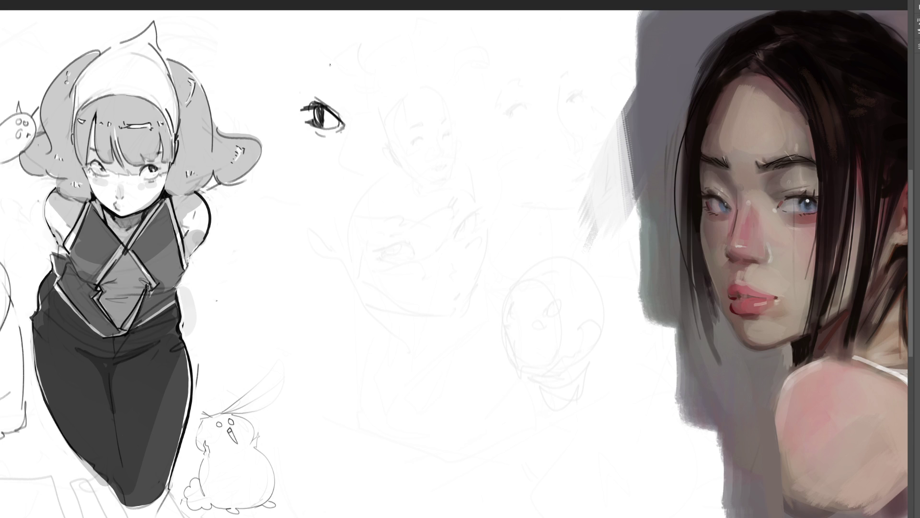
mouse_move(312, 87)
mouse_down()
mouse_move(307, 102)
mouse_move(319, 96)
mouse_move(353, 118)
mouse_up()
mouse_move(304, 75)
mouse_down()
mouse_move(304, 58)
mouse_move(335, 72)
mouse_up()
mouse_move(309, 72)
mouse_down()
mouse_move(348, 85)
mouse_move(352, 101)
mouse_up()
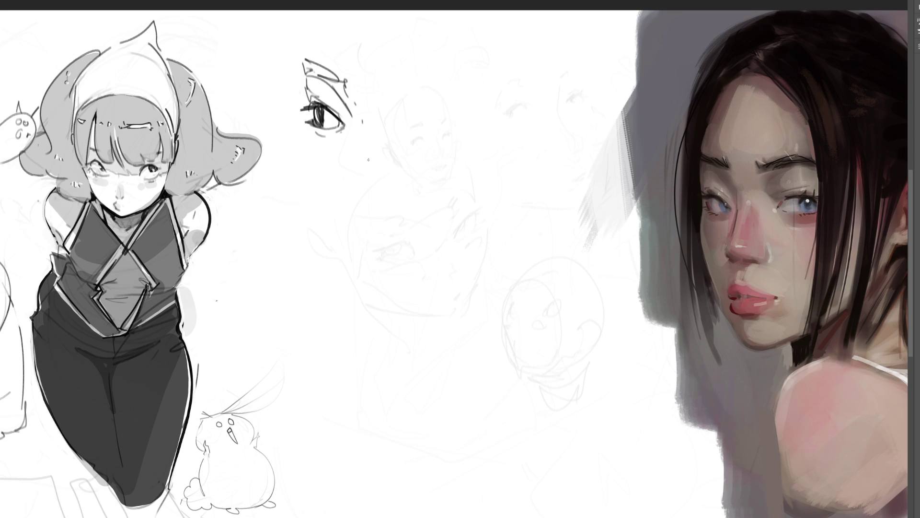
- Draw the second eye with a darkened upper lid, brow and lid lines
mouse_move(438, 102)
mouse_down()
mouse_move(462, 120)
mouse_move(407, 132)
mouse_move(430, 123)
mouse_move(408, 119)
mouse_move(444, 112)
mouse_move(460, 123)
mouse_move(440, 113)
mouse_up()
drag(419, 116, 456, 111)
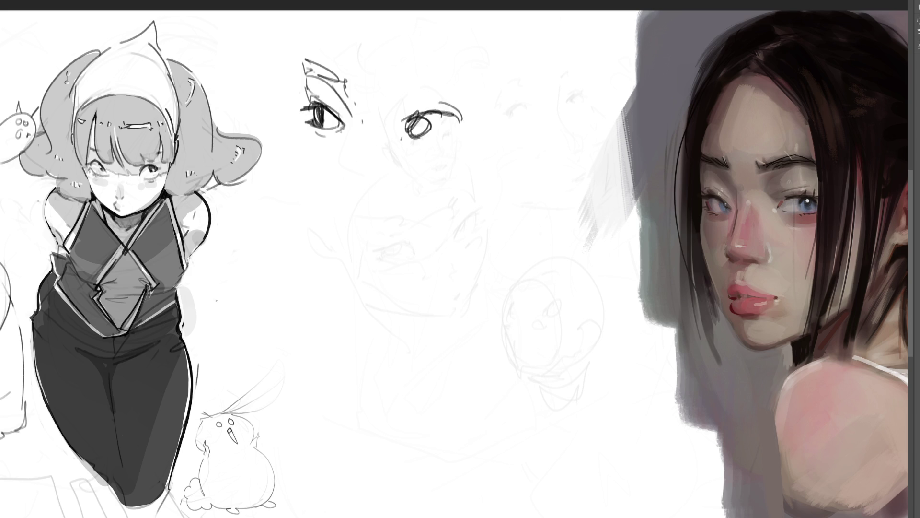
mouse_move(402, 80)
mouse_down()
mouse_move(412, 71)
mouse_move(398, 75)
mouse_up()
drag(389, 83, 394, 74)
drag(452, 68, 416, 91)
mouse_move(430, 98)
mouse_down()
mouse_move(444, 127)
mouse_move(435, 143)
mouse_move(462, 134)
mouse_up()
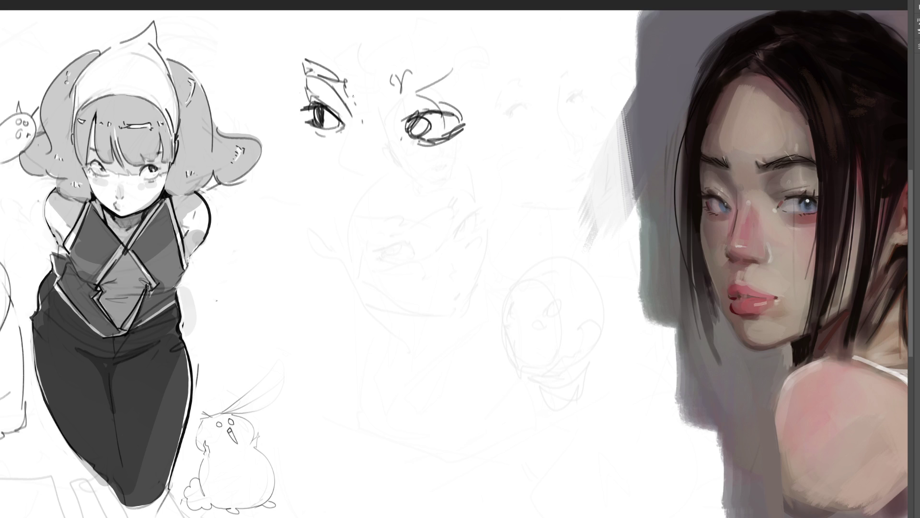
- Draw crossing guidelines forming an X through both eyes, redoing the misplaced first line
drag(294, 83, 465, 144)
key(ctrl+z)
drag(315, 97, 462, 148)
drag(309, 131, 465, 100)
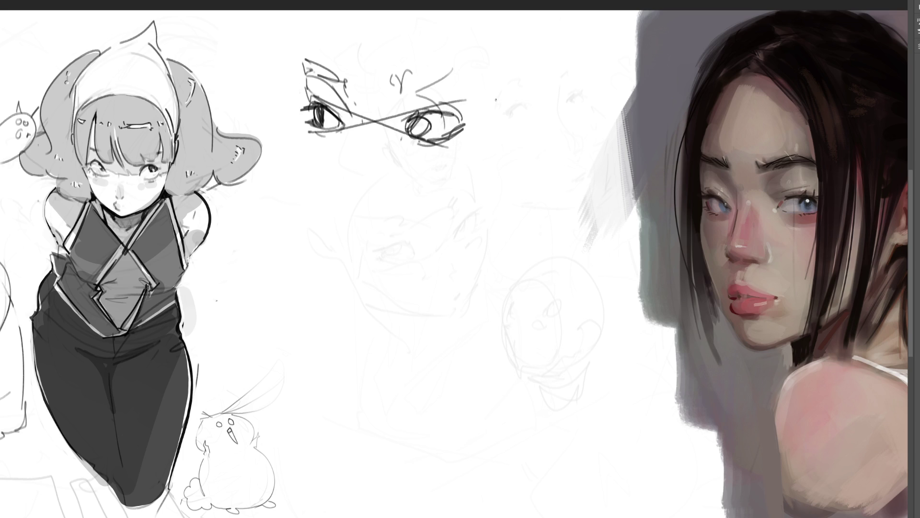
- Add the vertical centre line, construction marks, the left side of the face and the jaw outline
drag(374, 51, 345, 233)
drag(310, 123, 321, 166)
drag(341, 205, 373, 191)
mouse_move(323, 224)
mouse_down()
mouse_move(331, 237)
mouse_move(322, 230)
mouse_up()
mouse_move(305, 140)
mouse_down()
mouse_move(331, 246)
mouse_move(338, 225)
mouse_move(345, 237)
mouse_move(357, 302)
mouse_move(469, 221)
mouse_move(475, 205)
mouse_up()
mouse_move(488, 130)
mouse_down()
mouse_move(485, 159)
mouse_move(407, 279)
mouse_up()
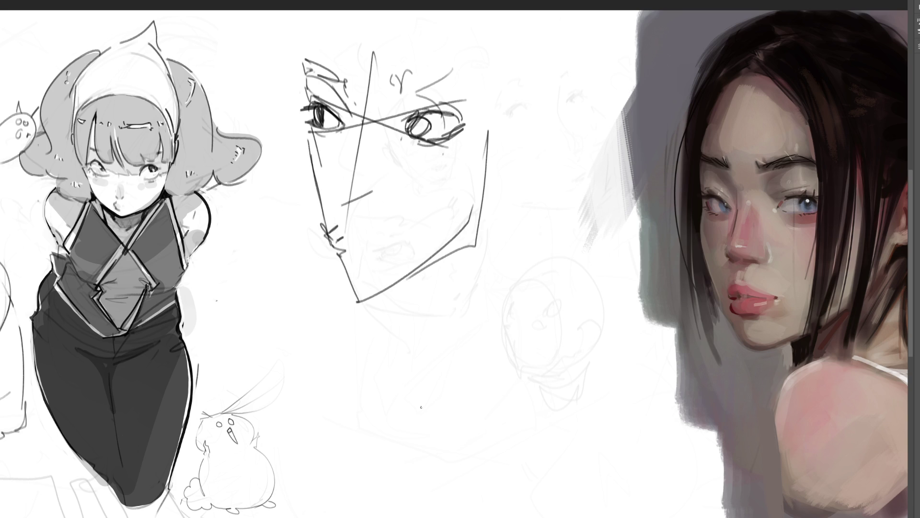
- Erase the angular face study down to a light guide
key(e)
mouse_move(411, 350)
mouse_down()
mouse_move(433, 318)
mouse_move(401, 277)
mouse_move(349, 87)
mouse_up()
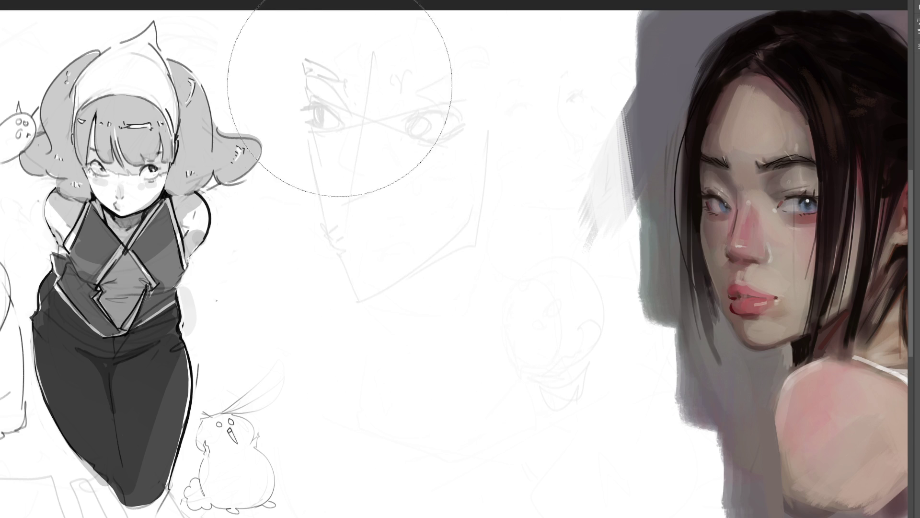
key(b)
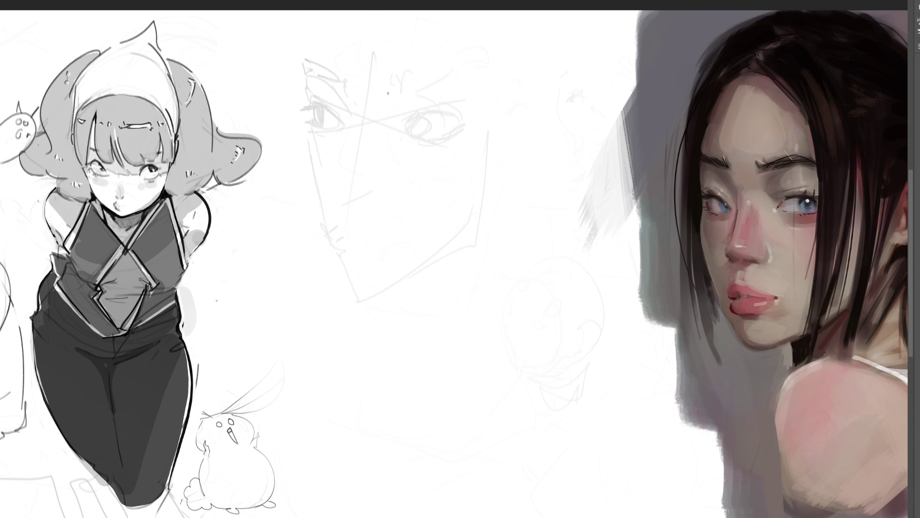
- Draw a round eye with lid creases, then the second eye with brow marks
mouse_move(420, 209)
mouse_down()
mouse_move(416, 229)
mouse_move(424, 201)
mouse_move(448, 214)
mouse_move(438, 209)
mouse_move(418, 234)
mouse_move(446, 218)
mouse_move(418, 226)
mouse_move(421, 216)
mouse_move(426, 228)
mouse_move(422, 222)
mouse_move(450, 216)
mouse_move(412, 221)
mouse_move(443, 198)
mouse_up()
mouse_move(422, 230)
mouse_down()
mouse_move(451, 215)
mouse_move(440, 193)
mouse_up()
mouse_move(403, 201)
mouse_down()
mouse_move(438, 190)
mouse_move(412, 198)
mouse_move(429, 193)
mouse_move(391, 224)
mouse_up()
mouse_move(438, 192)
mouse_down()
mouse_move(442, 202)
mouse_move(489, 169)
mouse_move(485, 177)
mouse_up()
mouse_move(486, 196)
mouse_down()
mouse_move(498, 168)
mouse_move(486, 193)
mouse_move(501, 184)
mouse_move(497, 168)
mouse_move(492, 195)
mouse_move(508, 185)
mouse_move(497, 169)
mouse_move(509, 162)
mouse_move(485, 183)
mouse_move(493, 148)
mouse_move(481, 111)
mouse_move(485, 124)
mouse_up()
- Add ear, brow and cheek marks, the nose and mouth, and the long jaw curve
drag(380, 144, 428, 130)
drag(427, 129, 417, 145)
drag(479, 178, 477, 191)
mouse_move(460, 211)
mouse_down()
mouse_move(523, 221)
mouse_move(512, 252)
mouse_move(507, 234)
mouse_move(513, 254)
mouse_move(502, 267)
mouse_up()
drag(418, 280, 458, 291)
mouse_move(362, 242)
mouse_down()
mouse_move(516, 267)
mouse_move(523, 235)
mouse_move(508, 217)
mouse_up()
mouse_move(520, 215)
mouse_down()
mouse_move(512, 251)
mouse_move(525, 254)
mouse_move(512, 307)
mouse_move(479, 315)
mouse_move(536, 294)
mouse_move(527, 309)
mouse_up()
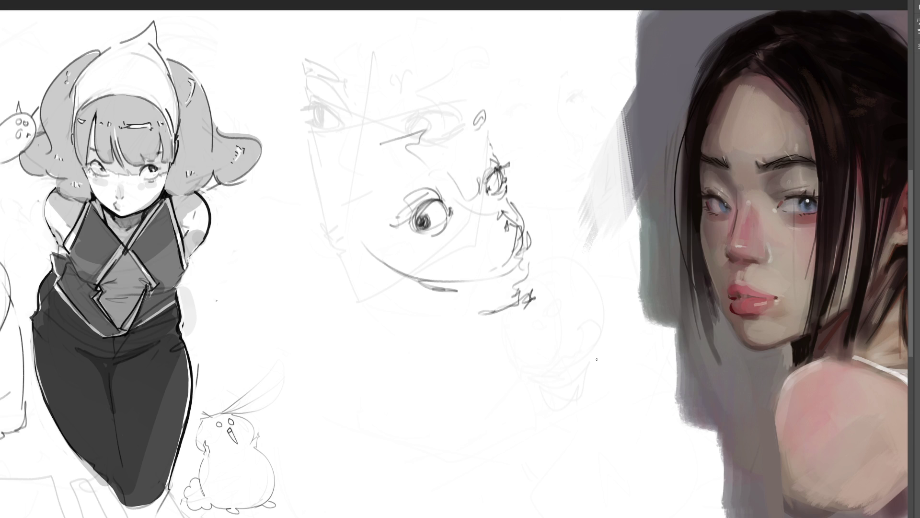
- Fade the tilted face to light grey with a large eraser, then sketch a wedge-shaped profile nose and brow
key(e)
drag(596, 256, 411, 226)
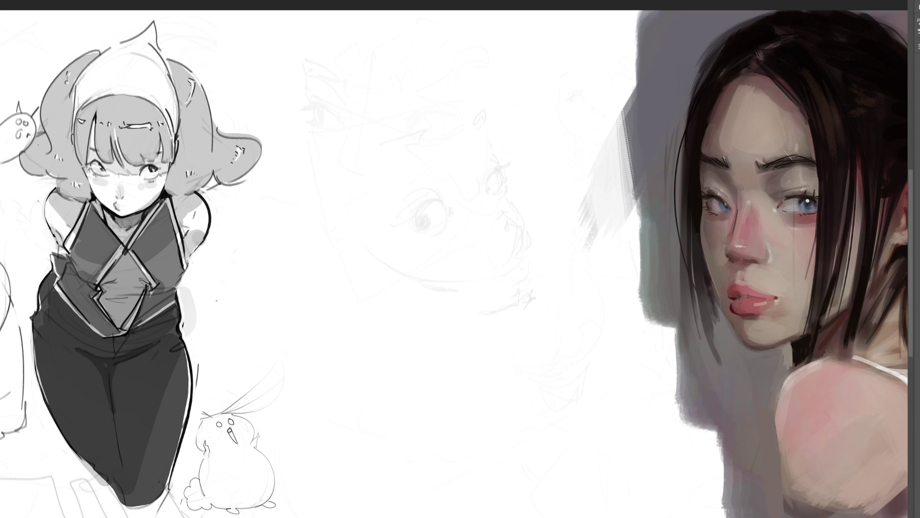
mouse_move(350, 59)
mouse_down()
mouse_move(334, 102)
mouse_move(348, 135)
mouse_move(361, 75)
mouse_up()
mouse_move(337, 108)
mouse_down()
mouse_move(382, 105)
mouse_move(362, 98)
mouse_move(377, 72)
mouse_move(389, 112)
mouse_move(367, 120)
mouse_move(392, 121)
mouse_up()
- Add the eyelid, forehead curve, lower nose, nostril and side of the profile face
mouse_move(406, 88)
mouse_down()
mouse_move(412, 75)
mouse_move(377, 68)
mouse_move(383, 107)
mouse_move(400, 111)
mouse_move(397, 136)
mouse_up()
mouse_move(403, 103)
mouse_down()
mouse_move(405, 137)
mouse_move(429, 153)
mouse_up()
mouse_move(397, 122)
mouse_down()
mouse_move(398, 161)
mouse_move(421, 158)
mouse_up()
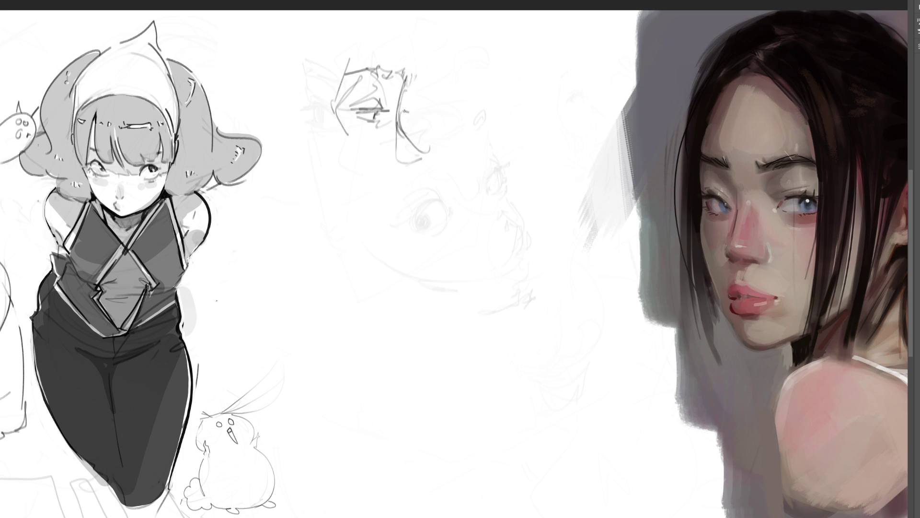
mouse_move(412, 76)
mouse_down()
mouse_move(408, 82)
mouse_move(402, 37)
mouse_up()
mouse_move(390, 150)
mouse_down()
mouse_move(398, 166)
mouse_move(416, 163)
mouse_move(405, 168)
mouse_up()
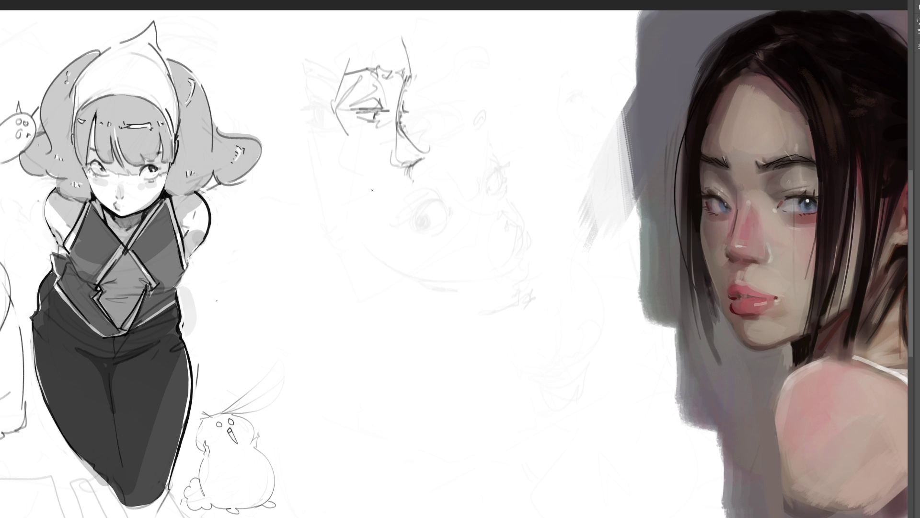
mouse_move(330, 120)
mouse_down()
mouse_move(365, 173)
mouse_move(414, 187)
mouse_move(397, 202)
mouse_up()
- Draw the lips, mouth, chin, jaw line and neck of the profile face
mouse_move(412, 194)
mouse_down()
mouse_move(385, 202)
mouse_move(413, 201)
mouse_up()
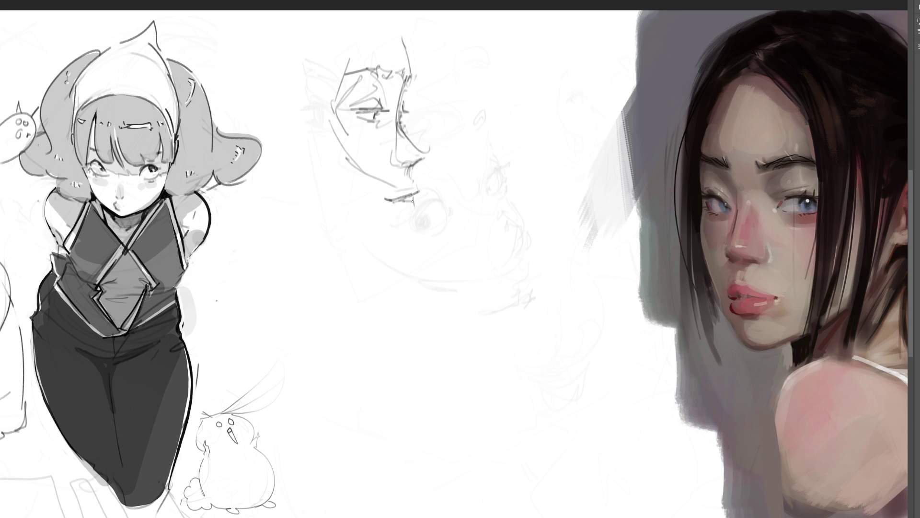
mouse_move(411, 165)
mouse_down()
mouse_move(414, 182)
mouse_move(392, 220)
mouse_up()
mouse_move(415, 207)
mouse_down()
mouse_move(401, 217)
mouse_move(408, 241)
mouse_move(399, 248)
mouse_up()
drag(400, 254, 342, 241)
drag(413, 232, 399, 255)
drag(402, 253, 383, 260)
mouse_move(412, 221)
mouse_down()
mouse_move(406, 242)
mouse_move(343, 239)
mouse_up()
mouse_move(275, 163)
mouse_down()
mouse_move(307, 217)
mouse_move(367, 243)
mouse_up()
- Outline the back of the profile head and add darkened hair strokes on the right side
mouse_move(288, 201)
mouse_down()
mouse_move(266, 157)
mouse_move(274, 113)
mouse_up()
mouse_move(276, 149)
mouse_down()
mouse_move(287, 70)
mouse_move(310, 54)
mouse_up()
drag(269, 102, 267, 147)
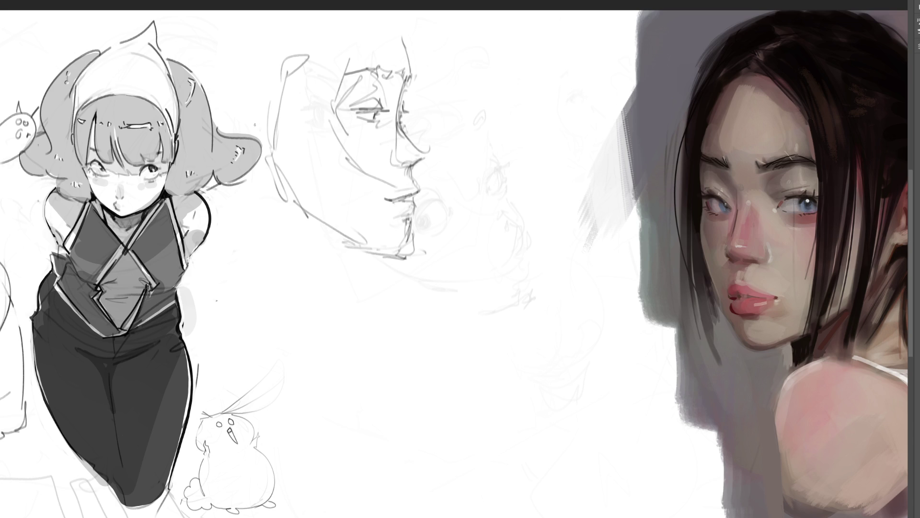
mouse_move(223, 102)
mouse_down()
mouse_move(262, 152)
mouse_move(207, 178)
mouse_move(216, 181)
mouse_up()
drag(235, 183, 255, 175)
mouse_move(215, 98)
mouse_down()
mouse_move(207, 170)
mouse_move(211, 129)
mouse_move(242, 139)
mouse_move(235, 161)
mouse_move(199, 142)
mouse_up()
mouse_move(226, 182)
mouse_down()
mouse_move(267, 168)
mouse_move(274, 181)
mouse_up()
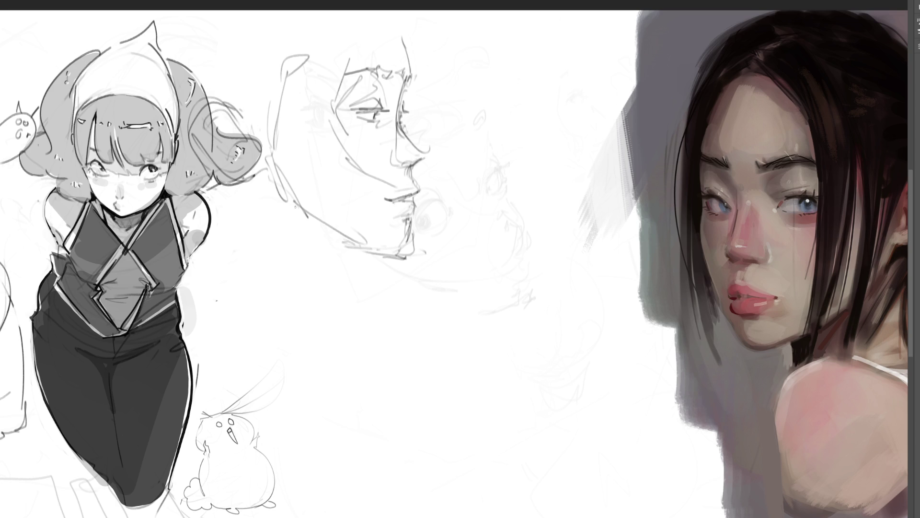
- Sketch long flowing hair and neck lines behind the profile
drag(290, 235, 335, 338)
drag(279, 228, 314, 293)
drag(265, 207, 327, 327)
mouse_move(275, 231)
mouse_down()
mouse_move(333, 321)
mouse_move(387, 258)
mouse_move(364, 341)
mouse_move(344, 287)
mouse_move(363, 365)
mouse_up()
drag(364, 266, 287, 355)
mouse_move(230, 186)
mouse_down()
mouse_move(269, 357)
mouse_move(343, 374)
mouse_up()
mouse_move(357, 355)
mouse_down()
mouse_move(357, 281)
mouse_move(368, 290)
mouse_move(369, 357)
mouse_up()
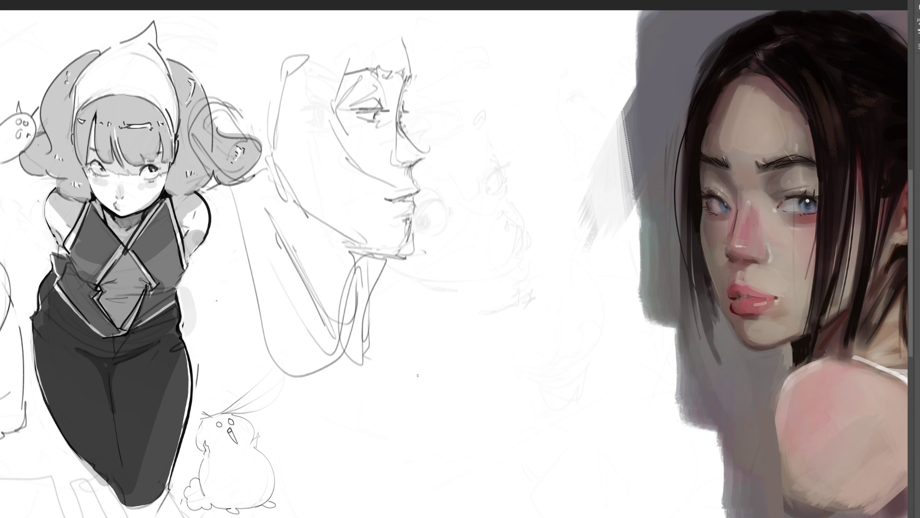
- Outline a new head with eye lines at the top right
drag(484, 129, 527, 50)
drag(529, 49, 555, 96)
mouse_move(485, 98)
mouse_down()
mouse_move(542, 106)
mouse_move(498, 119)
mouse_move(544, 124)
mouse_move(522, 167)
mouse_move(535, 164)
mouse_up()
- Brush in the chin and both jaw lines of the new head
mouse_move(554, 131)
mouse_down()
mouse_move(535, 160)
mouse_move(506, 156)
mouse_up()
mouse_move(535, 162)
mouse_down()
mouse_move(560, 128)
mouse_move(537, 167)
mouse_move(491, 168)
mouse_move(508, 184)
mouse_move(537, 188)
mouse_up()
mouse_move(565, 156)
mouse_down()
mouse_move(531, 184)
mouse_move(574, 113)
mouse_up()
mouse_move(554, 171)
mouse_down()
mouse_move(569, 103)
mouse_move(561, 72)
mouse_up()
drag(562, 103, 561, 67)
- Hand-write the signature beneath the mouth studies
mouse_move(484, 360)
mouse_down()
mouse_move(504, 404)
mouse_move(526, 328)
mouse_up()
mouse_move(554, 312)
mouse_down()
mouse_move(527, 381)
mouse_move(580, 369)
mouse_up()
drag(554, 398, 514, 411)
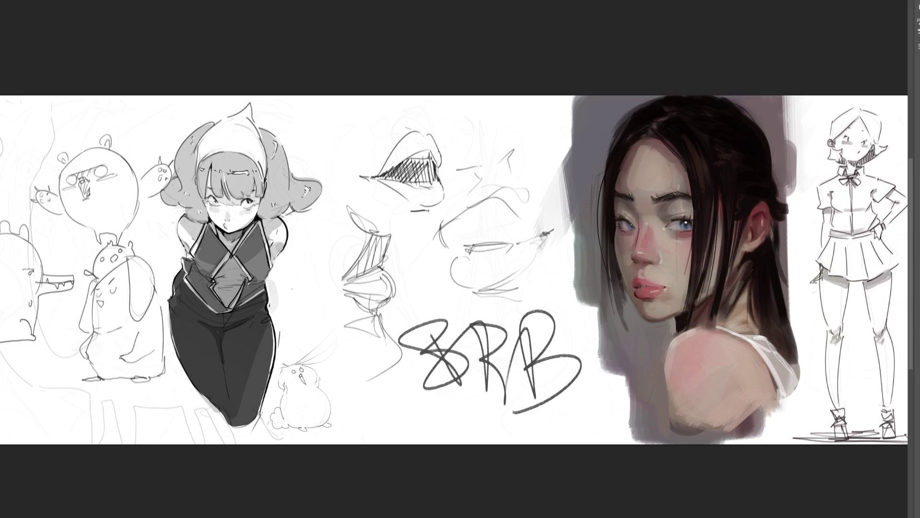
- Undo the stray scribble, then draw new lips with lower lip and philtrum marks below the lip sketches
mouse_move(452, 307)
mouse_down()
mouse_move(513, 344)
mouse_move(364, 397)
mouse_move(258, 421)
mouse_up()
key(ctrl+z)
key(ctrl+z)
key(ctrl+z)
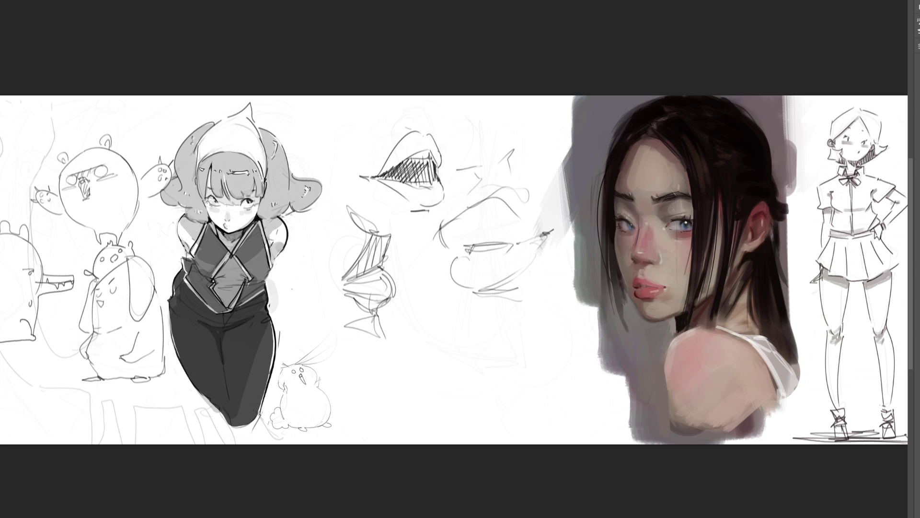
mouse_move(417, 360)
mouse_down()
mouse_move(469, 340)
mouse_move(454, 370)
mouse_move(508, 348)
mouse_move(495, 334)
mouse_move(537, 349)
mouse_move(481, 377)
mouse_move(525, 352)
mouse_up()
drag(456, 369, 506, 375)
mouse_move(473, 364)
mouse_down()
mouse_move(509, 353)
mouse_move(431, 360)
mouse_up()
drag(464, 327, 471, 334)
drag(488, 324, 478, 339)
- Add the nose, nostrils, lip corners and small chin marks to the mouth study
drag(464, 383, 493, 381)
mouse_move(455, 314)
mouse_down()
mouse_move(468, 327)
mouse_move(486, 312)
mouse_up()
mouse_move(451, 293)
mouse_down()
mouse_move(449, 305)
mouse_move(478, 300)
mouse_up()
drag(495, 293, 490, 306)
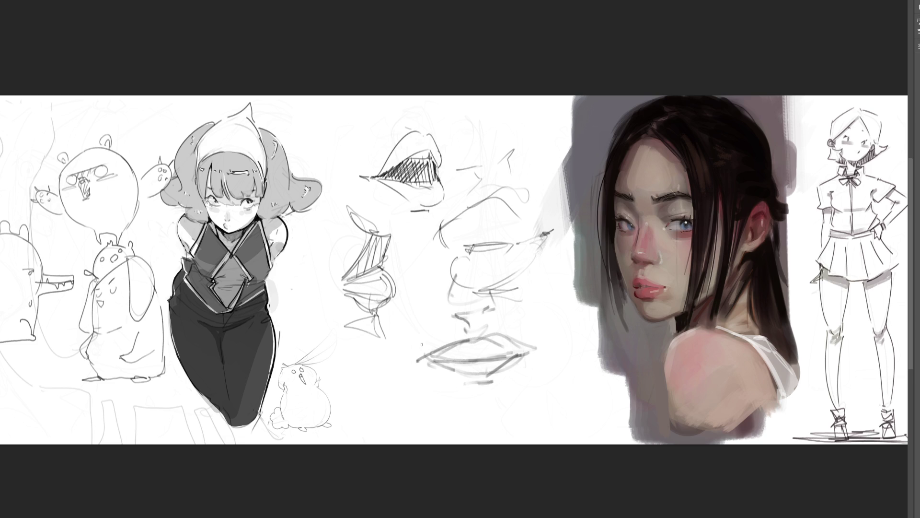
drag(538, 347, 541, 357)
mouse_move(495, 390)
mouse_down()
mouse_move(483, 394)
mouse_move(514, 393)
mouse_up()
drag(468, 426, 506, 419)
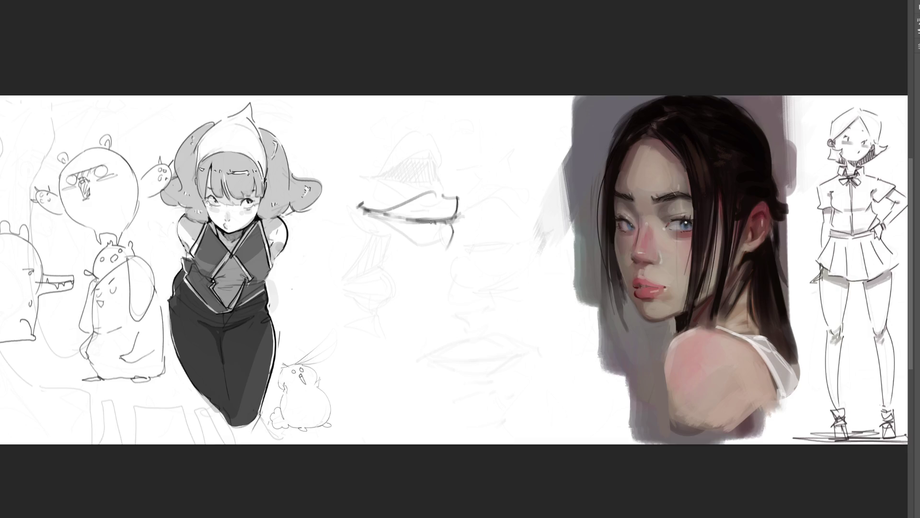
- Draw a bold lower lip and jaw line, then outline a new lip study
mouse_move(407, 254)
mouse_down()
mouse_move(448, 247)
mouse_move(426, 253)
mouse_move(434, 253)
mouse_move(426, 297)
mouse_up()
drag(433, 265, 387, 309)
drag(426, 174, 429, 185)
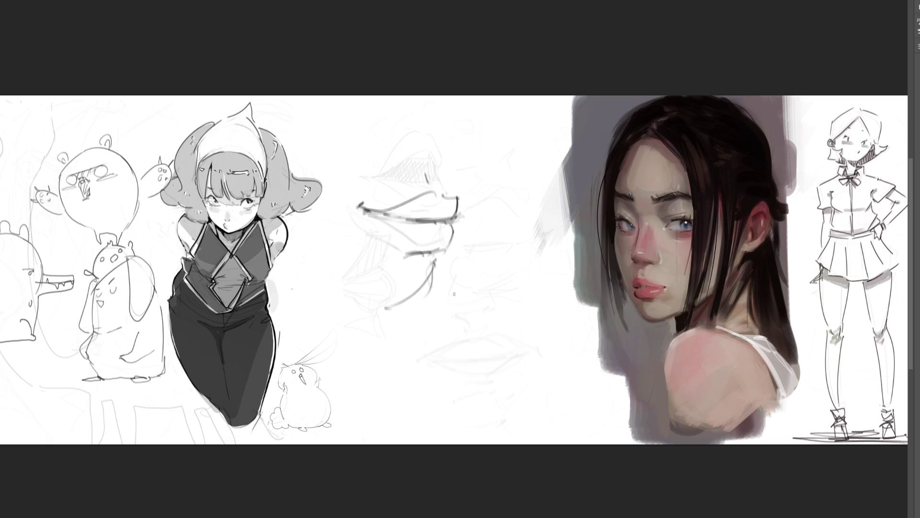
mouse_move(467, 281)
mouse_down()
mouse_move(526, 271)
mouse_move(547, 298)
mouse_move(462, 319)
mouse_up()
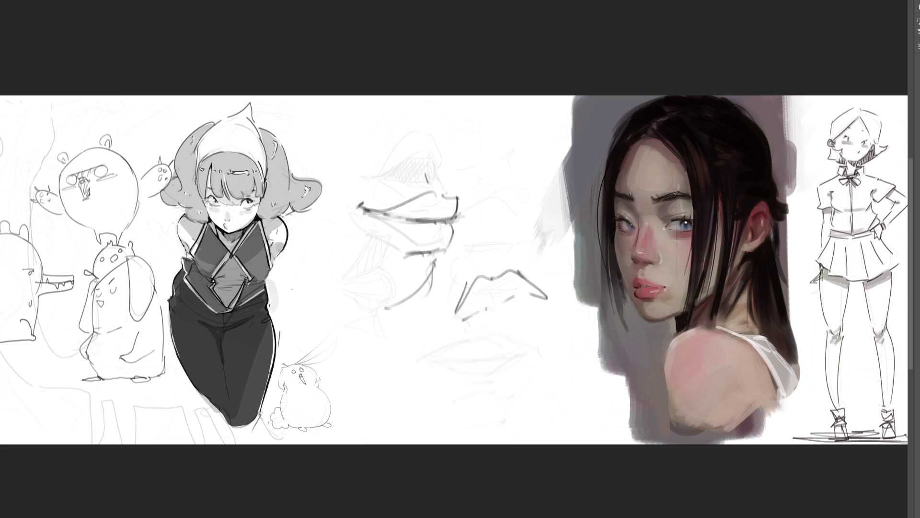
mouse_move(531, 291)
mouse_down()
mouse_move(439, 334)
mouse_move(551, 294)
mouse_up()
- Add the lower lip curve, chin, lip corner and side strokes to the new study
mouse_move(468, 334)
mouse_down()
mouse_move(536, 307)
mouse_move(507, 336)
mouse_move(510, 352)
mouse_move(492, 377)
mouse_move(550, 334)
mouse_up()
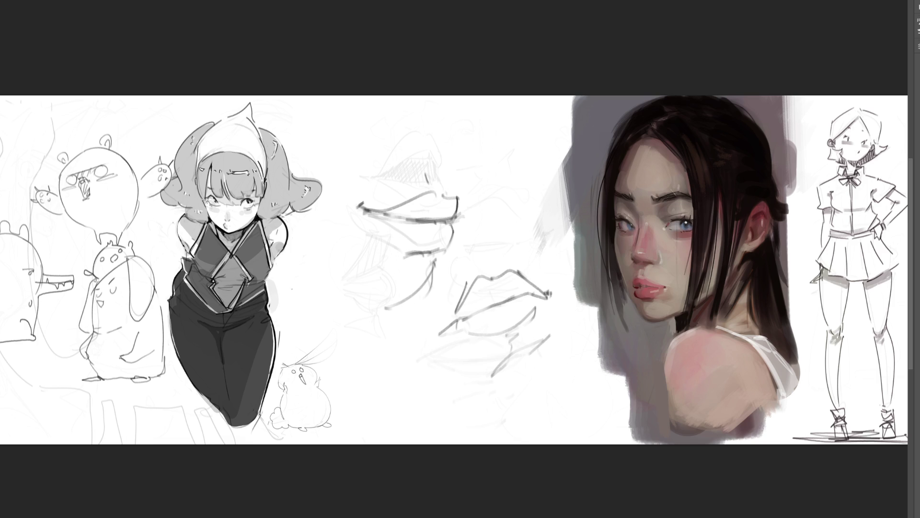
drag(464, 364, 488, 369)
drag(544, 347, 554, 334)
drag(550, 293, 551, 300)
drag(481, 249, 465, 251)
mouse_move(464, 216)
mouse_down()
mouse_move(485, 215)
mouse_move(494, 225)
mouse_up()
- Sketch a profile lip study above and darken its edges, undoing one too-dark stroke
mouse_move(476, 138)
mouse_down()
mouse_move(483, 165)
mouse_move(486, 144)
mouse_move(527, 160)
mouse_move(504, 163)
mouse_move(533, 160)
mouse_move(483, 178)
mouse_move(510, 163)
mouse_move(489, 191)
mouse_move(531, 173)
mouse_move(499, 191)
mouse_up()
mouse_move(533, 166)
mouse_down()
mouse_move(505, 202)
mouse_move(519, 201)
mouse_up()
mouse_move(497, 199)
mouse_down()
mouse_move(508, 206)
mouse_move(497, 218)
mouse_up()
mouse_move(485, 160)
mouse_down()
mouse_move(477, 130)
mouse_move(485, 112)
mouse_up()
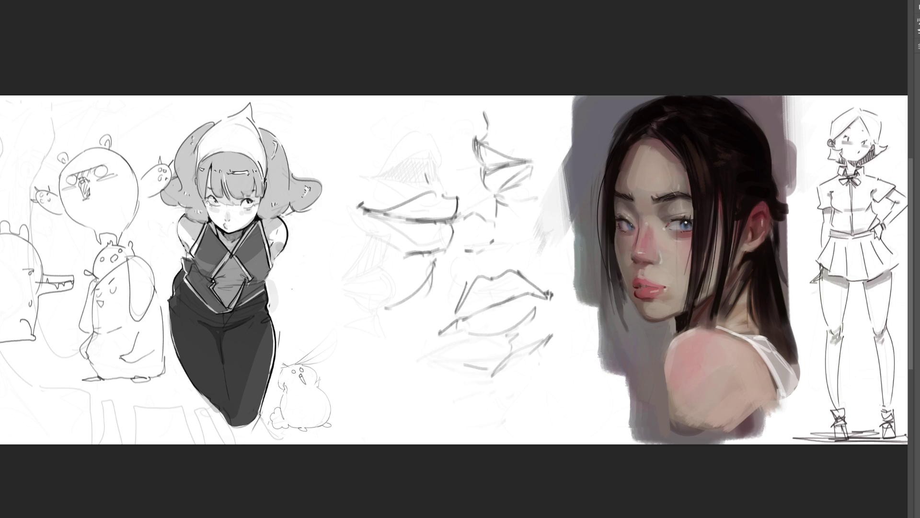
drag(533, 159, 525, 162)
drag(479, 140, 483, 166)
key(ctrl+z)
- Draw the first eye with dark lids, crease, lower lid and iris under the lips
mouse_move(338, 331)
mouse_down()
mouse_move(389, 346)
mouse_move(392, 361)
mouse_move(344, 326)
mouse_move(331, 342)
mouse_move(347, 325)
mouse_move(372, 342)
mouse_move(346, 326)
mouse_move(374, 331)
mouse_move(320, 335)
mouse_move(329, 340)
mouse_up()
mouse_move(384, 336)
mouse_down()
mouse_move(389, 357)
mouse_move(368, 327)
mouse_up()
mouse_move(367, 325)
mouse_down()
mouse_move(334, 328)
mouse_move(359, 318)
mouse_move(383, 335)
mouse_up()
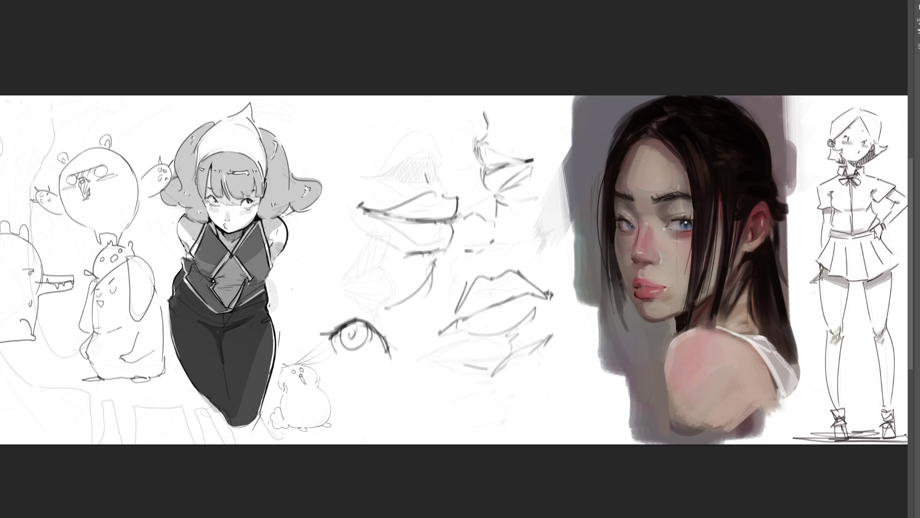
mouse_move(330, 318)
mouse_down()
mouse_move(371, 312)
mouse_move(367, 324)
mouse_move(393, 353)
mouse_move(350, 377)
mouse_up()
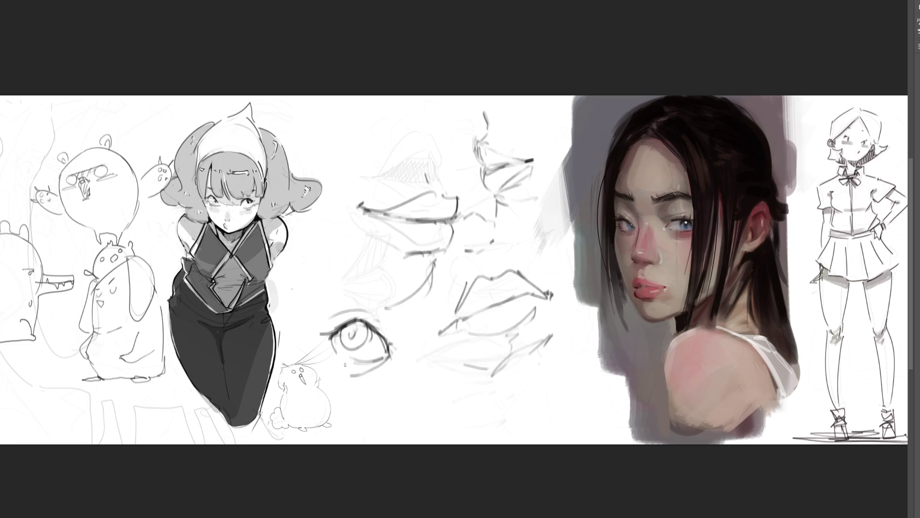
mouse_move(331, 337)
mouse_down()
mouse_move(323, 347)
mouse_move(375, 366)
mouse_up()
mouse_move(380, 356)
mouse_down()
mouse_move(392, 360)
mouse_move(383, 363)
mouse_up()
mouse_move(340, 338)
mouse_down()
mouse_move(355, 325)
mouse_move(349, 349)
mouse_move(362, 344)
mouse_move(357, 334)
mouse_up()
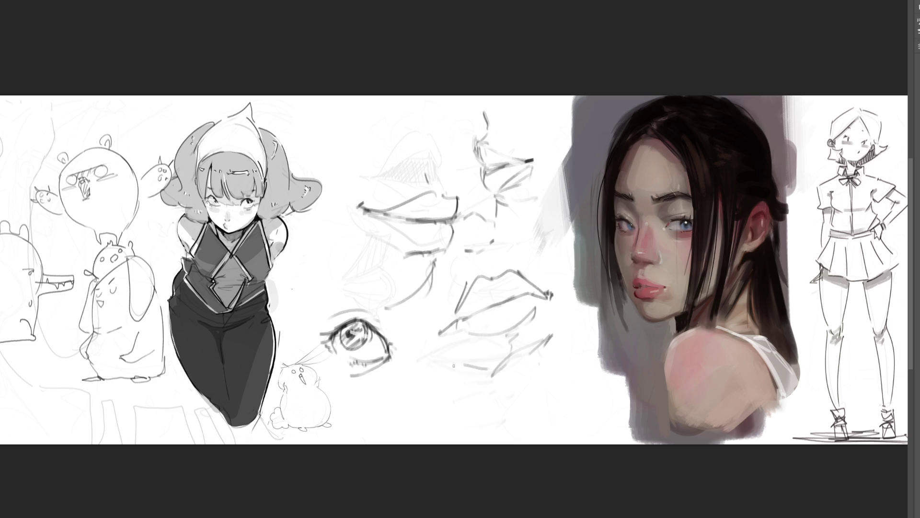
- Sketch a second small eye to the right with darkened lids and iris
mouse_move(451, 357)
mouse_down()
mouse_move(466, 343)
mouse_move(473, 359)
mouse_move(486, 337)
mouse_move(488, 345)
mouse_up()
mouse_move(459, 346)
mouse_down()
mouse_move(468, 355)
mouse_move(468, 343)
mouse_up()
drag(455, 342, 486, 327)
drag(463, 367, 485, 365)
mouse_move(489, 353)
mouse_down()
mouse_move(485, 365)
mouse_move(488, 339)
mouse_move(499, 343)
mouse_move(482, 335)
mouse_move(491, 331)
mouse_move(493, 362)
mouse_up()
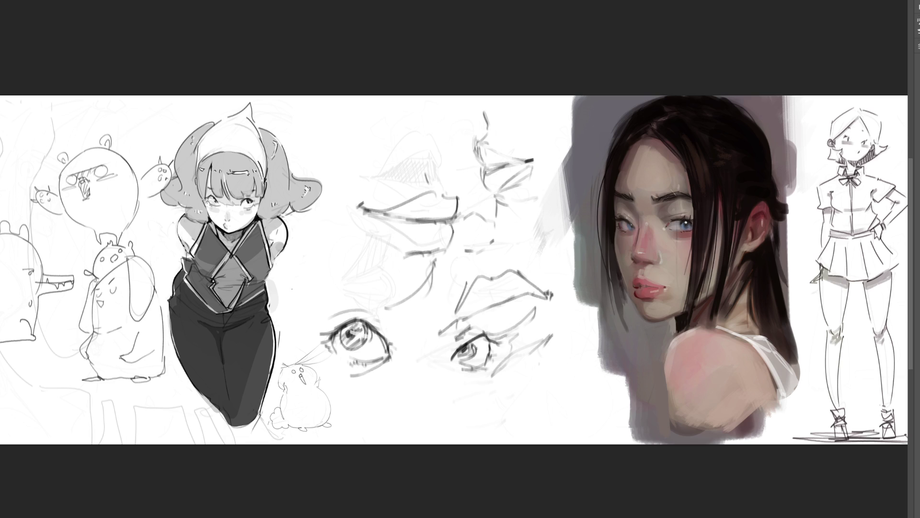
- Add curved strokes, a face contour, a nose line and vertical strokes around the eyes
mouse_move(324, 289)
mouse_down()
mouse_move(388, 277)
mouse_move(408, 297)
mouse_move(480, 287)
mouse_move(436, 352)
mouse_up()
mouse_move(448, 322)
mouse_down()
mouse_move(437, 367)
mouse_move(445, 405)
mouse_up()
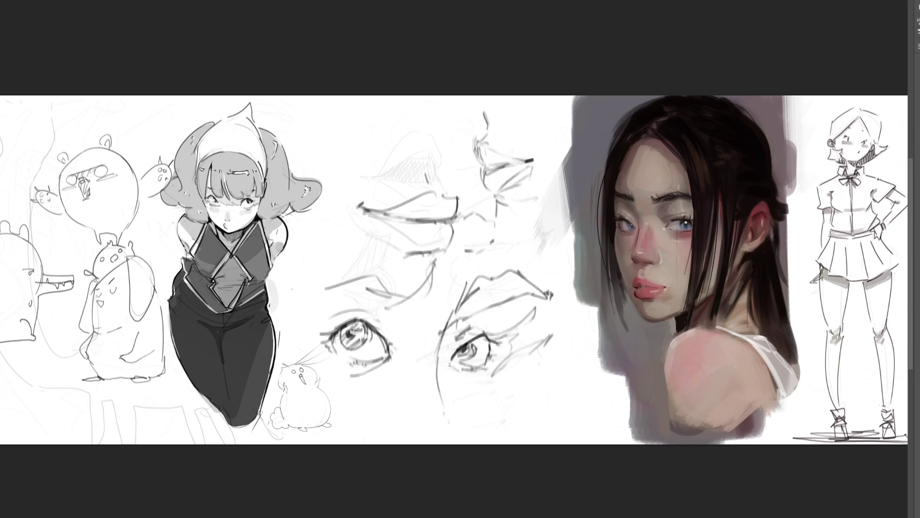
drag(406, 358, 394, 424)
drag(453, 404, 415, 430)
mouse_move(458, 374)
mouse_down()
mouse_move(468, 394)
mouse_move(463, 420)
mouse_up()
drag(487, 375, 495, 407)
drag(500, 370, 503, 413)
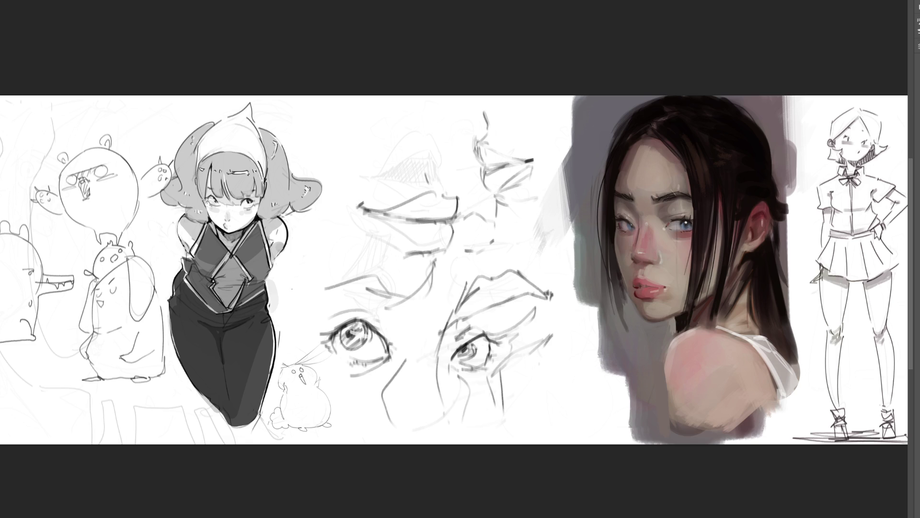
- Bolden both eyes' lids, lashes and contours and add grey shading around them
mouse_move(333, 335)
mouse_down()
mouse_move(349, 326)
mouse_move(386, 345)
mouse_move(354, 321)
mouse_move(387, 356)
mouse_move(338, 331)
mouse_up()
mouse_move(346, 358)
mouse_down()
mouse_move(388, 364)
mouse_move(369, 375)
mouse_up()
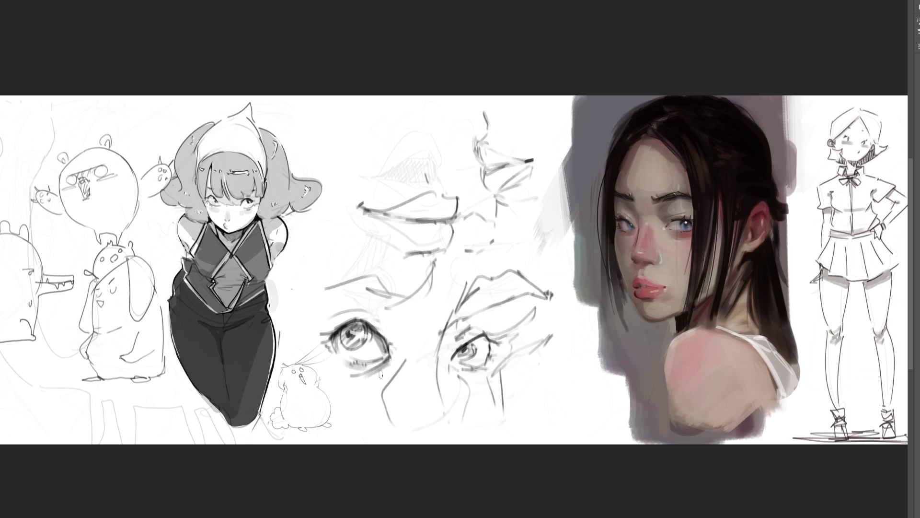
mouse_move(453, 363)
mouse_down()
mouse_move(489, 338)
mouse_move(489, 362)
mouse_move(468, 372)
mouse_move(489, 380)
mouse_up()
mouse_move(453, 346)
mouse_down()
mouse_move(461, 317)
mouse_move(479, 331)
mouse_up()
mouse_move(372, 291)
mouse_down()
mouse_move(391, 319)
mouse_move(412, 323)
mouse_up()
drag(404, 360, 390, 379)
drag(456, 355, 445, 390)
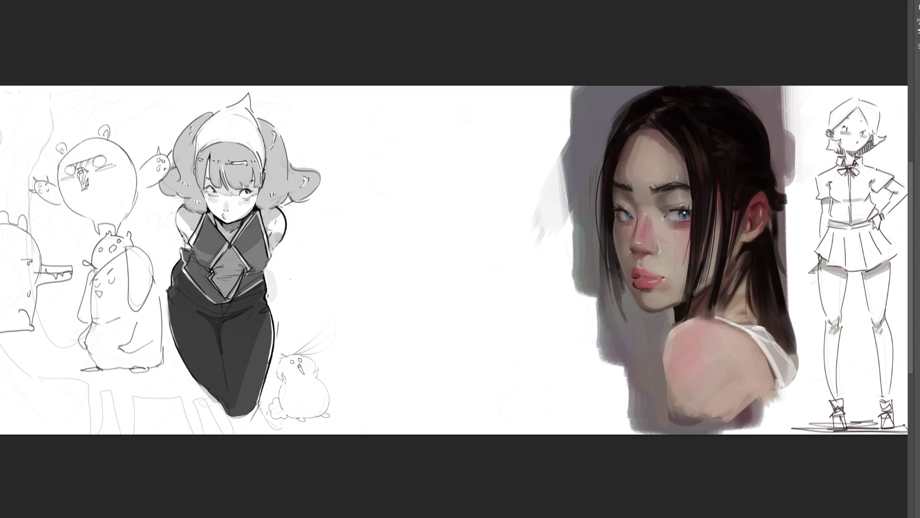
- Zoom in, shrink the brush, and draw an oval head with eyes, jaw and neck
key(ctrl+equal)
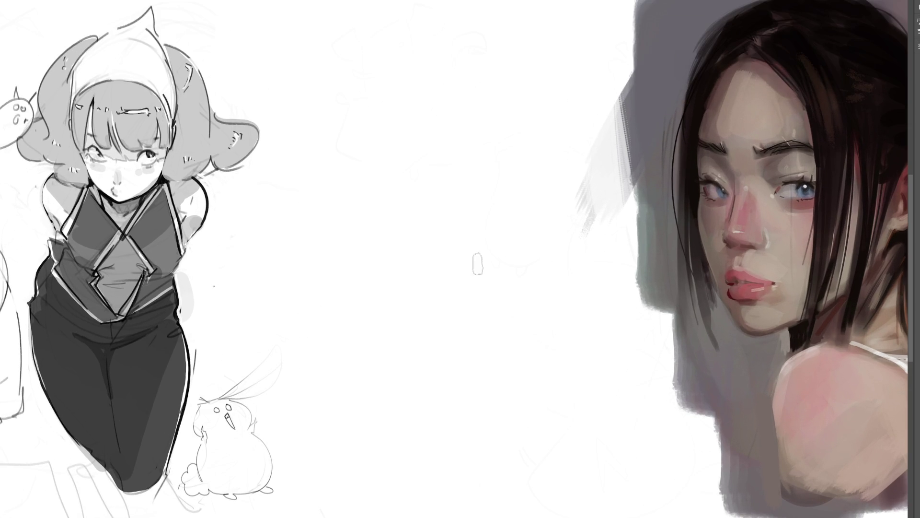
key(bracketleft)
key(bracketleft)
key(bracketleft)
mouse_move(314, 31)
mouse_down()
mouse_move(311, 54)
mouse_move(361, 54)
mouse_up()
mouse_move(313, 28)
mouse_down()
mouse_move(312, 52)
mouse_move(335, 82)
mouse_move(366, 64)
mouse_up()
mouse_move(322, 43)
mouse_down()
mouse_move(323, 57)
mouse_move(345, 36)
mouse_move(341, 68)
mouse_move(363, 54)
mouse_move(325, 75)
mouse_move(363, 79)
mouse_move(366, 103)
mouse_up()
mouse_move(344, 89)
mouse_down()
mouse_move(348, 107)
mouse_move(364, 99)
mouse_move(350, 103)
mouse_up()
- Sketch the shoulder with an outstretched hand, the spiral torso and the hips
mouse_move(335, 84)
mouse_down()
mouse_move(309, 120)
mouse_move(370, 102)
mouse_up()
drag(363, 106, 382, 94)
mouse_move(378, 91)
mouse_down()
mouse_move(380, 100)
mouse_move(448, 82)
mouse_move(415, 105)
mouse_up()
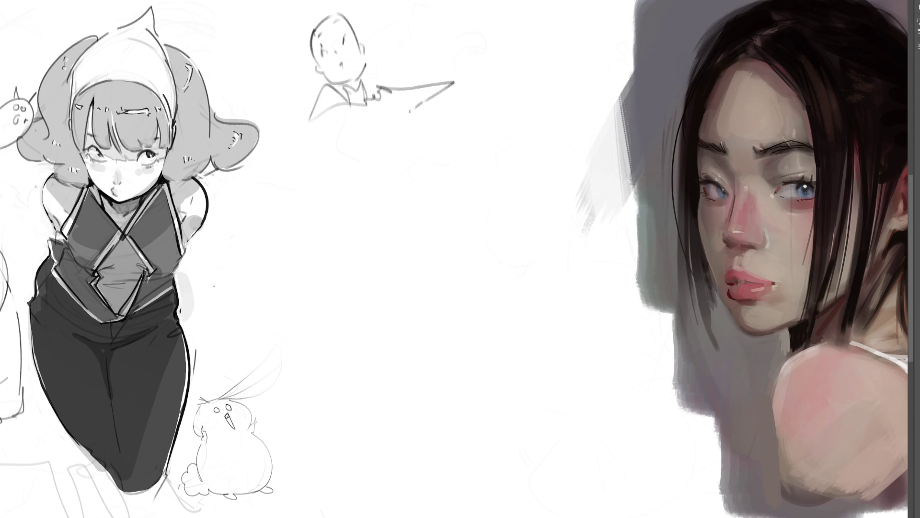
mouse_move(343, 126)
mouse_down()
mouse_move(384, 146)
mouse_move(346, 154)
mouse_up()
mouse_move(383, 110)
mouse_down()
mouse_move(396, 149)
mouse_move(335, 147)
mouse_move(398, 151)
mouse_move(371, 188)
mouse_move(386, 196)
mouse_move(377, 230)
mouse_up()
mouse_move(355, 168)
mouse_down()
mouse_move(327, 201)
mouse_move(362, 238)
mouse_up()
mouse_move(396, 177)
mouse_down()
mouse_move(384, 238)
mouse_move(363, 274)
mouse_move(403, 239)
mouse_up()
- Draw the long legs down to the lower legs and add the figure's left arm
drag(344, 177, 307, 300)
drag(306, 247, 346, 408)
drag(358, 224, 355, 412)
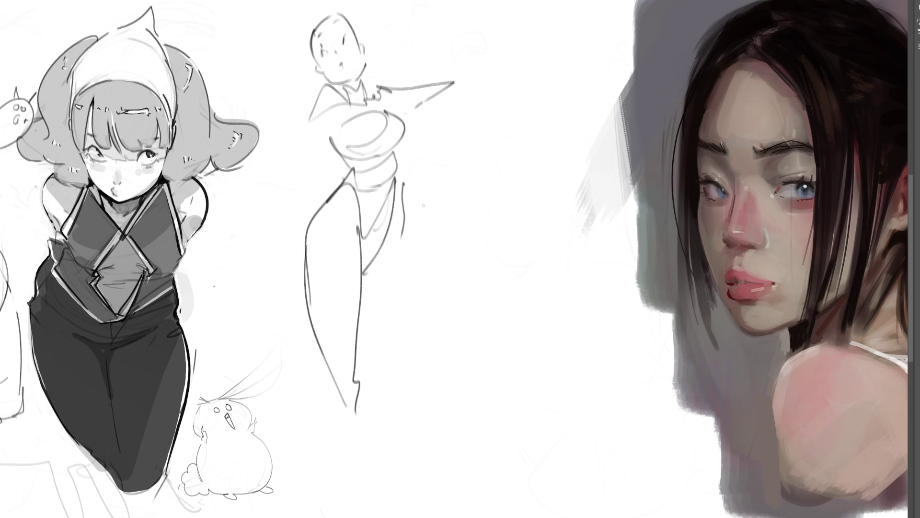
drag(404, 219, 356, 410)
drag(327, 375, 360, 515)
drag(362, 375, 367, 510)
mouse_move(320, 370)
mouse_down()
mouse_move(300, 459)
mouse_move(309, 498)
mouse_up()
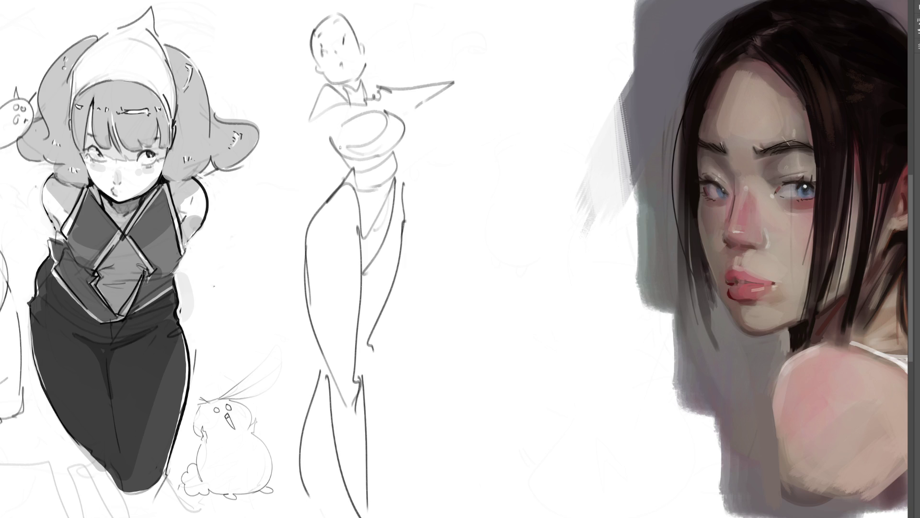
mouse_move(320, 94)
mouse_down()
mouse_move(288, 173)
mouse_move(301, 162)
mouse_up()
- Add a raised left arm with a pointed hand and bend the right arm behind the head
mouse_move(286, 99)
mouse_down()
mouse_move(281, 168)
mouse_move(291, 163)
mouse_up()
drag(284, 90, 300, 63)
mouse_move(301, 64)
mouse_down()
mouse_move(291, 91)
mouse_move(301, 94)
mouse_up()
drag(431, 77, 457, 74)
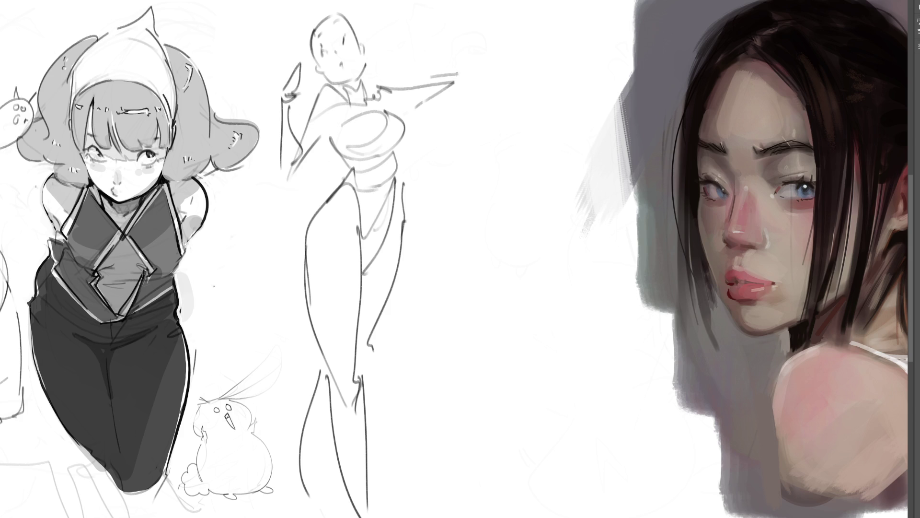
drag(389, 43, 414, 64)
drag(409, 60, 435, 80)
mouse_move(416, 57)
mouse_down()
mouse_move(452, 85)
mouse_move(432, 81)
mouse_up()
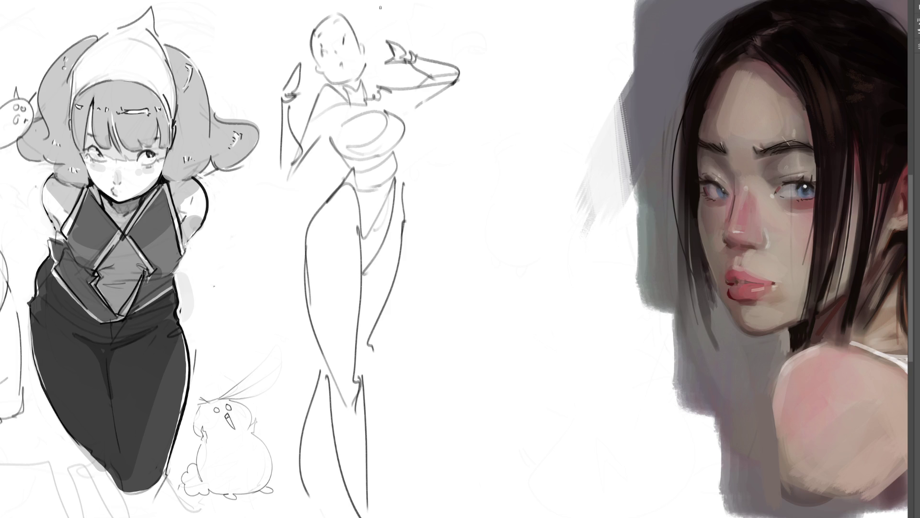
- Outline the hair around the standing figure's head and add arm curves at the waist
mouse_move(304, 28)
mouse_down()
mouse_move(326, 6)
mouse_move(341, 9)
mouse_up()
drag(308, 22, 309, 64)
drag(357, 15, 368, 47)
drag(317, 72, 368, 82)
drag(319, 147, 330, 160)
drag(314, 168, 291, 192)
mouse_move(263, 193)
mouse_down()
mouse_move(253, 197)
mouse_move(261, 244)
mouse_move(244, 257)
mouse_up()
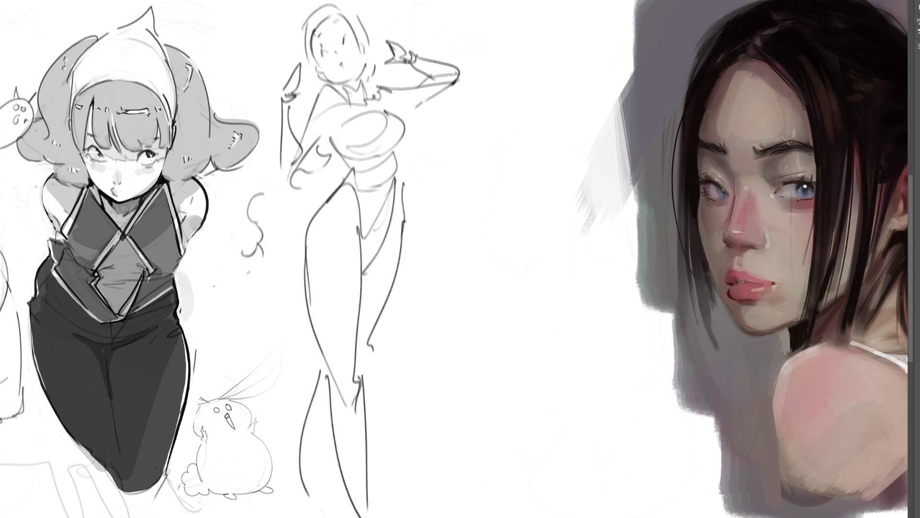
- Ink the left arm, collar hatching, chest, torso, waist and hip lines
drag(348, 105, 334, 143)
mouse_move(345, 88)
mouse_down()
mouse_move(346, 100)
mouse_move(365, 102)
mouse_move(356, 157)
mouse_up()
drag(366, 108, 383, 150)
drag(401, 107, 385, 170)
drag(359, 166, 373, 248)
drag(393, 184, 371, 262)
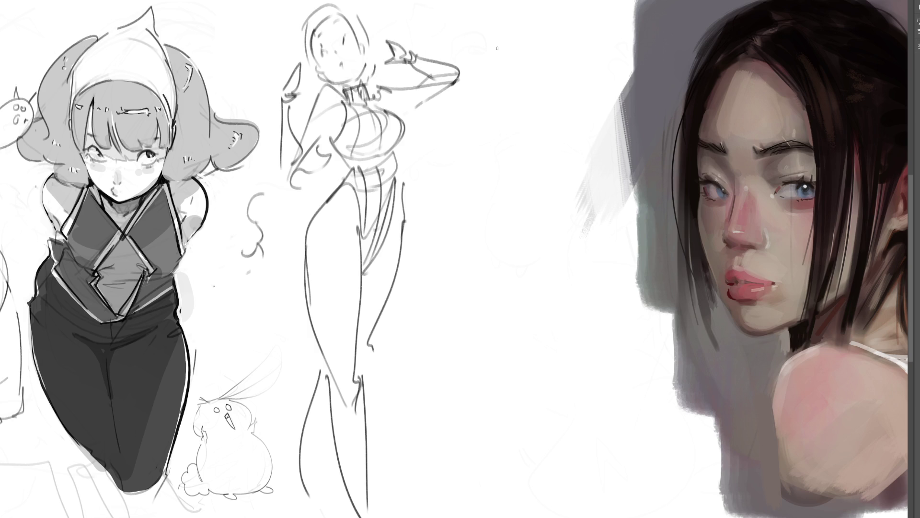
- Sketch a new head outline with ear, jaw and neck to the right
mouse_move(507, 51)
mouse_down()
mouse_move(518, 26)
mouse_move(544, 12)
mouse_move(552, 50)
mouse_up()
mouse_move(524, 11)
mouse_down()
mouse_move(503, 50)
mouse_move(529, 7)
mouse_move(539, 73)
mouse_up()
drag(538, 38, 541, 51)
mouse_move(545, 9)
mouse_down()
mouse_move(549, 53)
mouse_move(528, 79)
mouse_move(517, 77)
mouse_up()
mouse_move(508, 55)
mouse_down()
mouse_move(506, 118)
mouse_move(547, 69)
mouse_move(527, 91)
mouse_move(529, 111)
mouse_up()
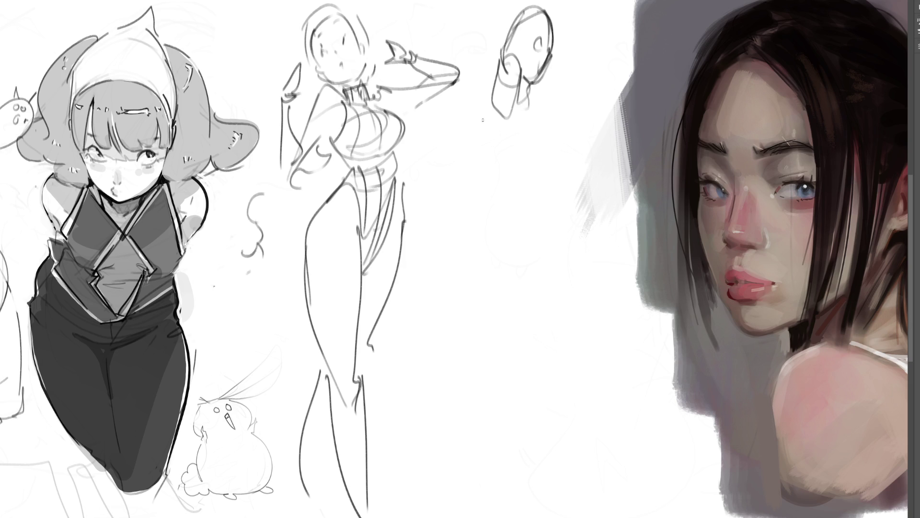
- Sweep in the shoulders, back curve and neck lines, with an arm raised to the right
mouse_move(501, 65)
mouse_down()
mouse_move(490, 131)
mouse_move(538, 95)
mouse_up()
drag(536, 91, 546, 123)
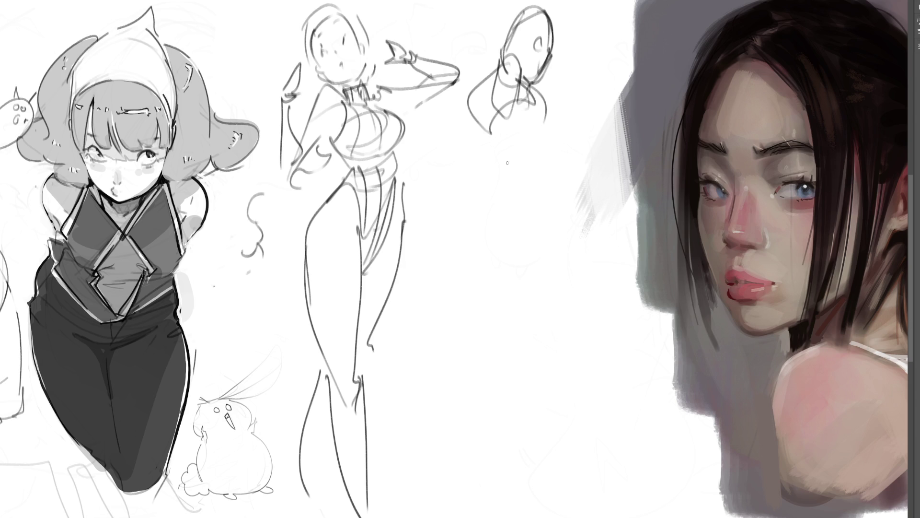
mouse_move(500, 65)
mouse_down()
mouse_move(479, 137)
mouse_move(538, 154)
mouse_up()
drag(551, 100, 567, 124)
mouse_move(537, 91)
mouse_down()
mouse_move(575, 140)
mouse_move(546, 136)
mouse_up()
drag(618, 148, 541, 194)
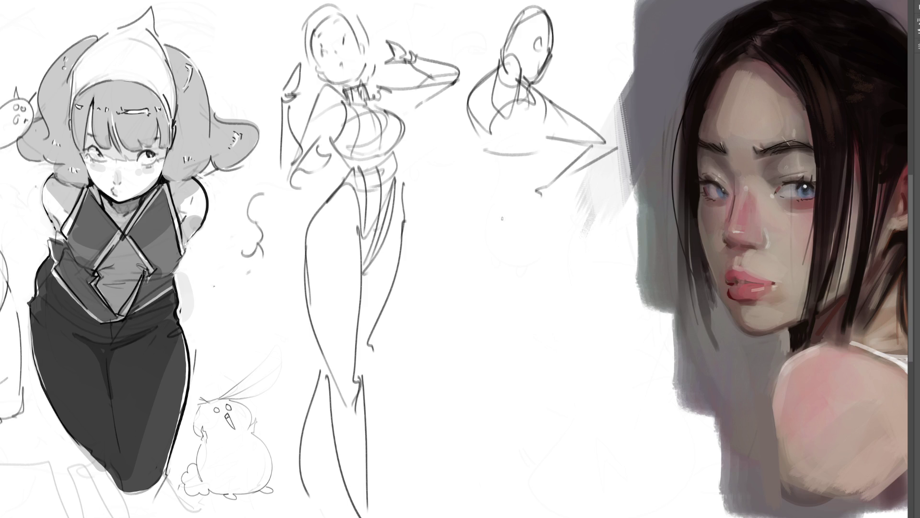
- Draw the left torso contour, lower torso and long hip curves
mouse_move(466, 95)
mouse_down()
mouse_move(455, 144)
mouse_move(462, 181)
mouse_up()
mouse_move(467, 121)
mouse_down()
mouse_move(492, 184)
mouse_move(529, 188)
mouse_up()
drag(545, 157, 539, 192)
mouse_move(481, 167)
mouse_down()
mouse_move(501, 234)
mouse_move(533, 208)
mouse_move(560, 211)
mouse_move(582, 276)
mouse_up()
drag(519, 297, 547, 297)
mouse_move(485, 235)
mouse_down()
mouse_move(503, 301)
mouse_move(530, 321)
mouse_move(547, 415)
mouse_up()
- Draw both legs with contours and hatches, the buttock outline and a foot
drag(587, 274, 547, 502)
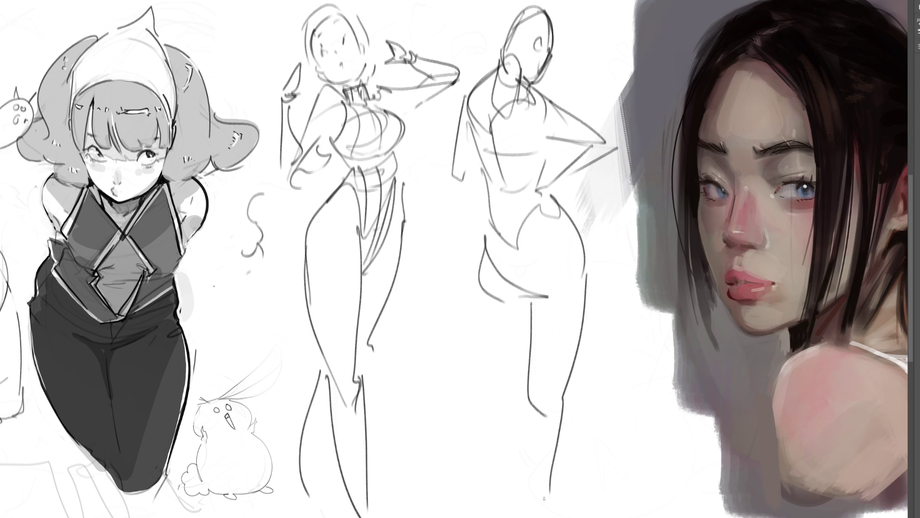
drag(537, 385, 535, 405)
mouse_move(544, 396)
mouse_down()
mouse_move(543, 409)
mouse_move(566, 414)
mouse_move(544, 517)
mouse_up()
drag(522, 427, 523, 484)
drag(484, 298, 514, 328)
mouse_move(582, 351)
mouse_down()
mouse_move(589, 403)
mouse_move(580, 410)
mouse_up()
mouse_move(485, 470)
mouse_down()
mouse_move(472, 484)
mouse_move(500, 496)
mouse_up()
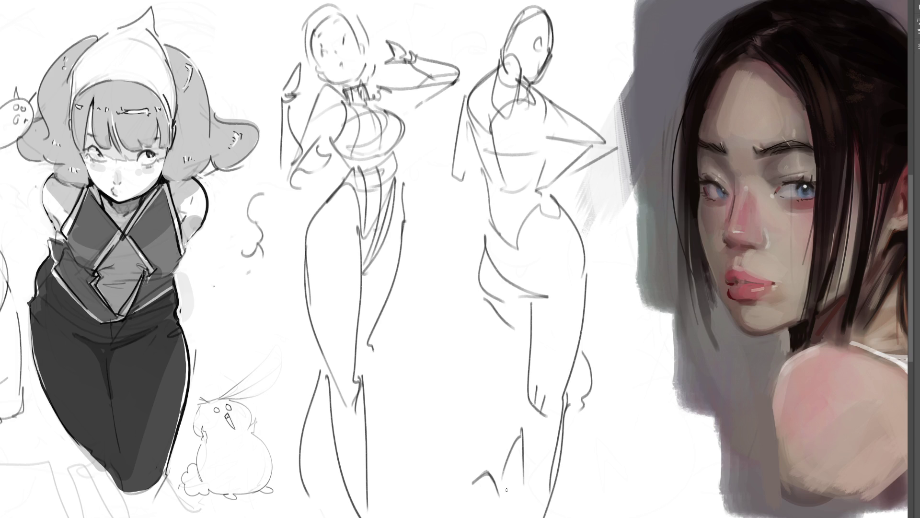
- Redraw the hip, both torso sides, the head outline and neck, then fit the sheet in view
drag(542, 203, 522, 277)
drag(524, 81, 543, 147)
drag(495, 70, 473, 140)
mouse_move(483, 52)
mouse_down()
mouse_move(521, 77)
mouse_move(546, 58)
mouse_up()
mouse_move(507, 61)
mouse_down()
mouse_move(518, 64)
mouse_move(503, 12)
mouse_move(522, 1)
mouse_up()
mouse_move(540, 1)
mouse_down()
mouse_move(552, 53)
mouse_move(515, 78)
mouse_move(530, 91)
mouse_move(470, 102)
mouse_move(463, 166)
mouse_move(429, 280)
mouse_move(443, 351)
mouse_up()
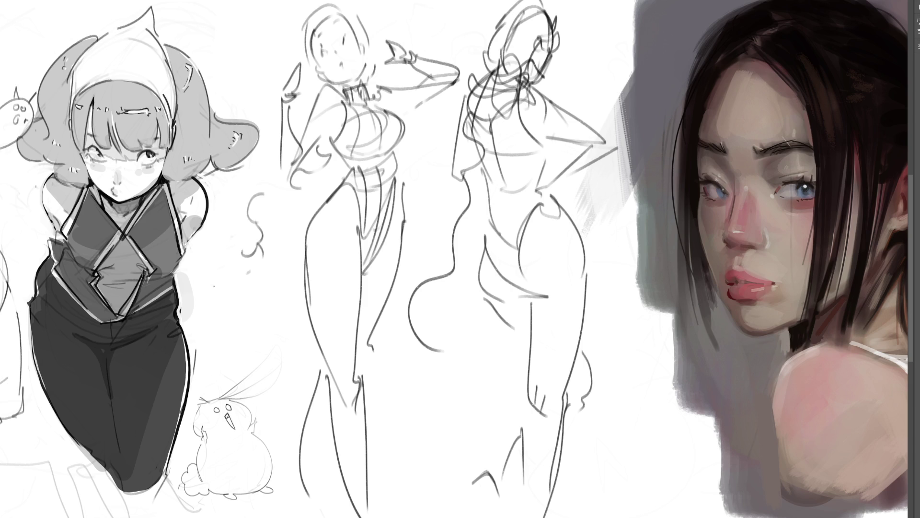
key(ctrl+0)
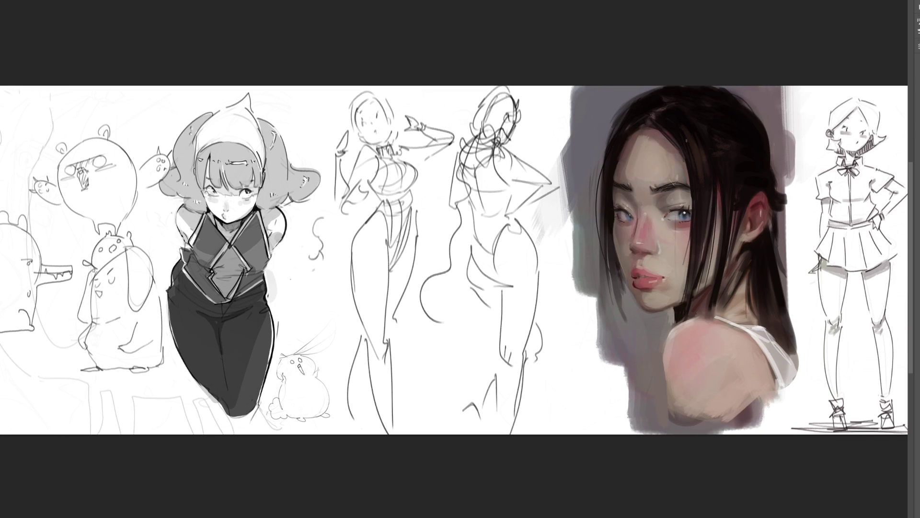
- Fade the two middle gesture sketches to light grey and outline the first limb's upper shape
mouse_move(555, 154)
mouse_down()
mouse_move(667, 154)
mouse_move(586, 359)
mouse_move(444, 375)
mouse_move(503, 139)
mouse_move(472, 416)
mouse_up()
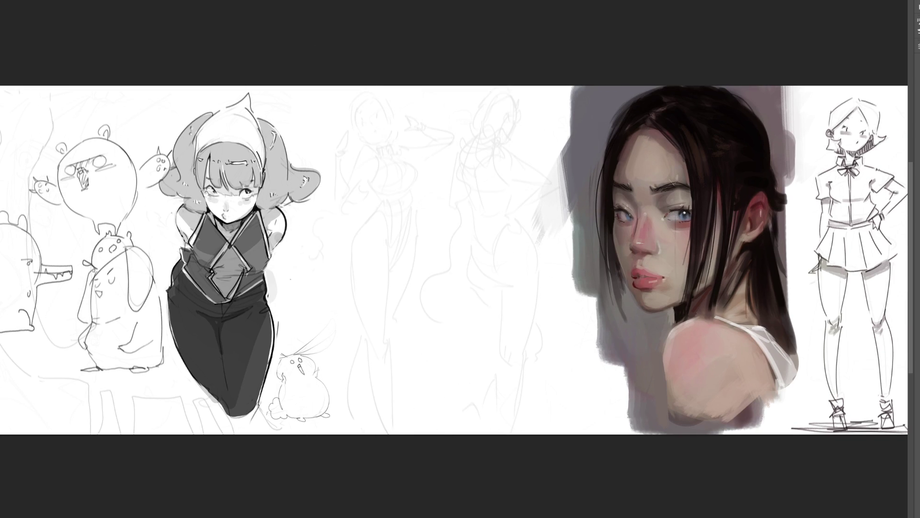
key(ctrl+plus)
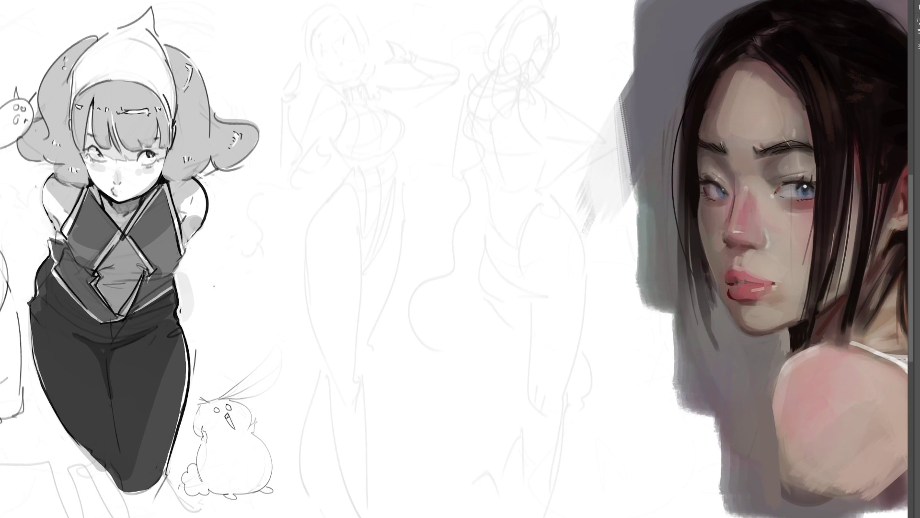
drag(461, 60, 460, 122)
drag(461, 62, 484, 36)
drag(498, 32, 511, 127)
mouse_move(461, 79)
mouse_down()
mouse_move(463, 181)
mouse_move(468, 166)
mouse_move(493, 188)
mouse_up()
drag(476, 188, 500, 163)
mouse_move(511, 119)
mouse_down()
mouse_move(499, 187)
mouse_move(473, 211)
mouse_move(464, 189)
mouse_move(463, 198)
mouse_move(461, 260)
mouse_move(491, 355)
mouse_up()
- Draw the first limb's arm contours down to the wrist, ending in a looped hand
drag(503, 181, 506, 378)
drag(484, 331, 480, 416)
mouse_move(489, 376)
mouse_down()
mouse_move(501, 431)
mouse_move(487, 445)
mouse_up()
drag(485, 374, 497, 375)
drag(478, 411, 490, 496)
drag(484, 419, 515, 485)
drag(507, 384, 520, 475)
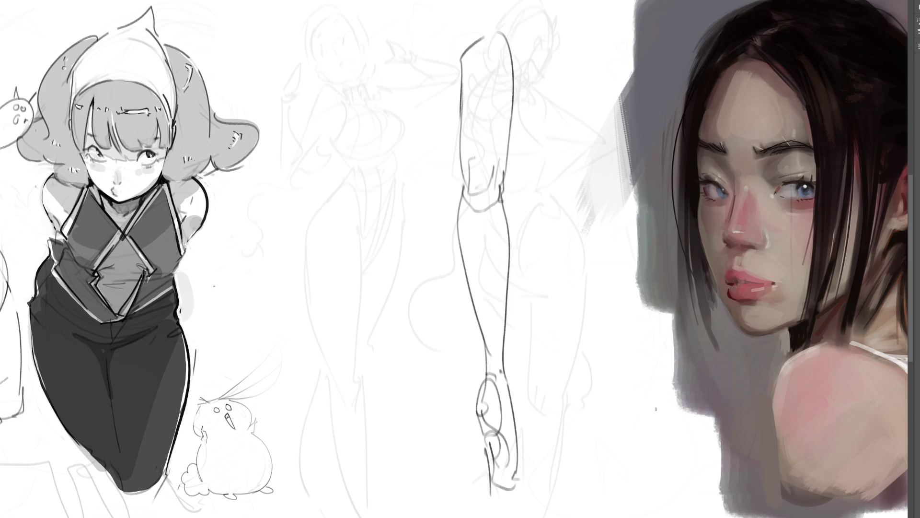
- Draw a second long limb over the faded head, then shrink both limb studies slightly
mouse_move(304, 80)
mouse_down()
mouse_move(370, 51)
mouse_move(365, 98)
mouse_move(365, 7)
mouse_move(382, 51)
mouse_move(369, 89)
mouse_up()
mouse_move(324, 80)
mouse_down()
mouse_move(302, 98)
mouse_move(301, 73)
mouse_up()
mouse_move(301, 77)
mouse_down()
mouse_move(297, 146)
mouse_move(369, 114)
mouse_move(354, 102)
mouse_up()
mouse_move(317, 103)
mouse_down()
mouse_move(293, 172)
mouse_move(318, 244)
mouse_up()
mouse_move(307, 215)
mouse_down()
mouse_move(313, 128)
mouse_move(369, 122)
mouse_move(358, 246)
mouse_up()
mouse_move(299, 116)
mouse_down()
mouse_move(338, 286)
mouse_move(357, 279)
mouse_move(343, 312)
mouse_up()
mouse_move(322, 263)
mouse_down()
mouse_move(325, 345)
mouse_move(369, 489)
mouse_up()
mouse_move(363, 252)
mouse_down()
mouse_move(373, 467)
mouse_move(362, 483)
mouse_up()
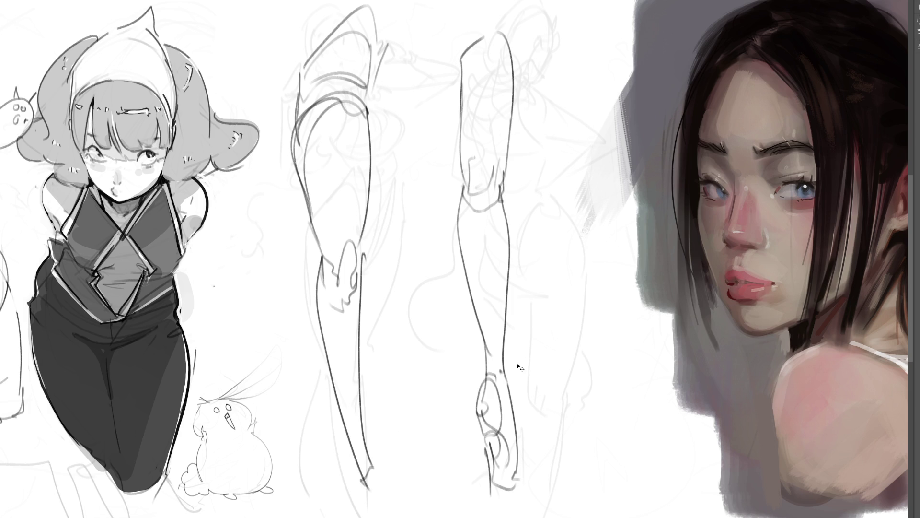
key(ctrl+t)
mouse_move(432, 2)
mouse_down()
mouse_move(436, 211)
mouse_move(438, 173)
mouse_up()
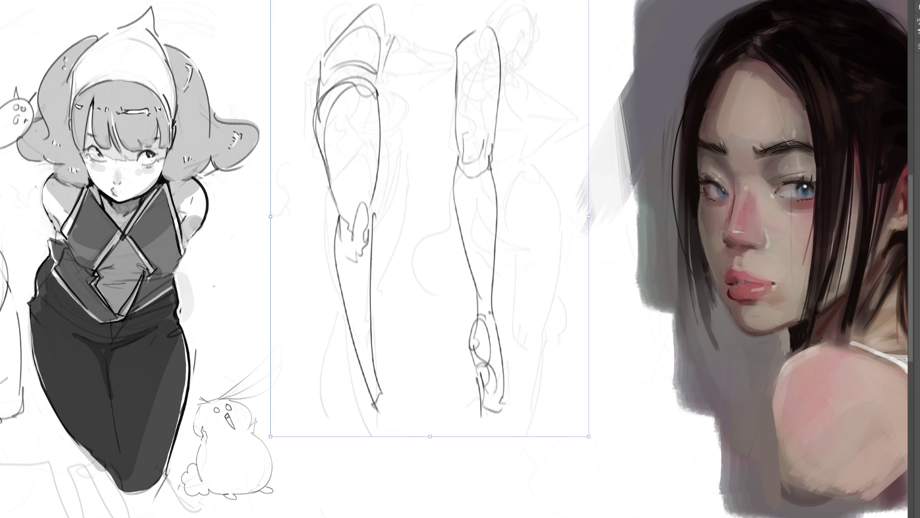
- Commit the resize and ink a hand on the left limb study
key(Return)
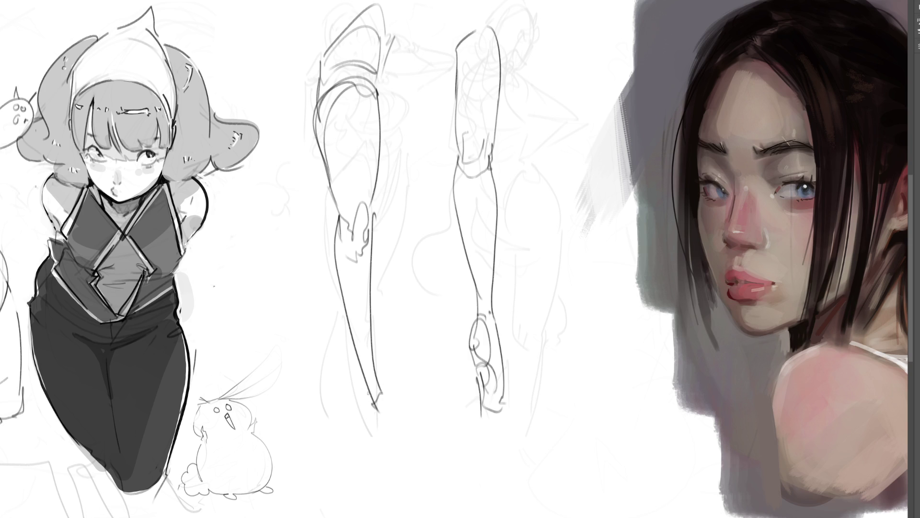
mouse_move(390, 392)
mouse_down()
mouse_move(382, 415)
mouse_move(402, 457)
mouse_move(418, 427)
mouse_up()
mouse_move(396, 448)
mouse_down()
mouse_move(428, 438)
mouse_move(403, 451)
mouse_up()
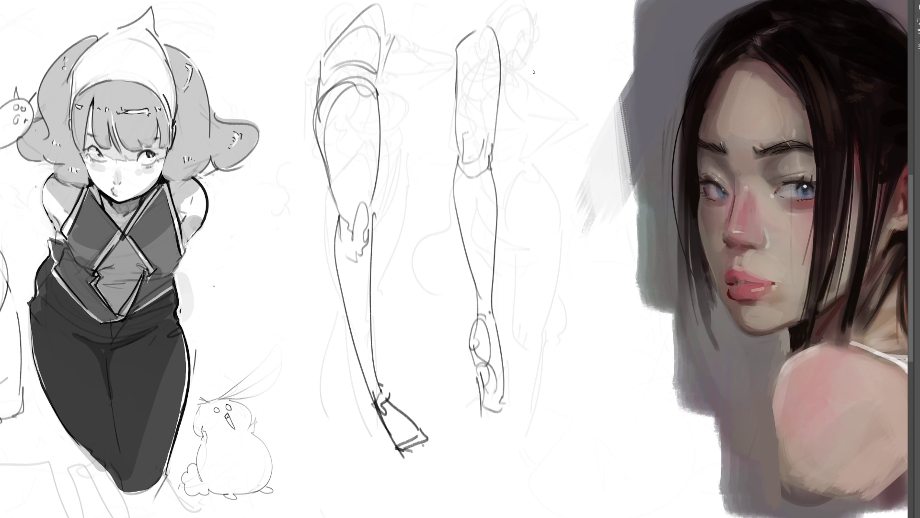
- Draw a third leg's arched contours beside the others, redrawing the back of the leg
mouse_move(524, 70)
mouse_down()
mouse_move(531, 135)
mouse_move(587, 72)
mouse_move(573, 173)
mouse_up()
mouse_move(523, 97)
mouse_down()
mouse_move(542, 201)
mouse_move(547, 211)
mouse_move(567, 197)
mouse_move(568, 214)
mouse_up()
mouse_move(573, 177)
mouse_down()
mouse_move(573, 214)
mouse_move(537, 217)
mouse_move(546, 226)
mouse_up()
mouse_move(542, 220)
mouse_down()
mouse_move(576, 209)
mouse_move(590, 367)
mouse_up()
drag(556, 255, 592, 389)
mouse_move(571, 201)
mouse_down()
mouse_move(592, 247)
mouse_move(595, 407)
mouse_up()
key(ctrl+z)
drag(575, 207, 594, 407)
- Add a pointed foot with ankle, heel, sole and toe marks to the new leg
drag(598, 373, 605, 406)
mouse_move(608, 383)
mouse_down()
mouse_move(618, 390)
mouse_move(614, 427)
mouse_up()
drag(594, 377, 593, 398)
mouse_move(594, 407)
mouse_down()
mouse_move(602, 459)
mouse_move(613, 446)
mouse_move(614, 464)
mouse_up()
drag(612, 431, 616, 474)
mouse_move(617, 468)
mouse_down()
mouse_move(599, 477)
mouse_move(596, 465)
mouse_move(585, 478)
mouse_move(607, 473)
mouse_up()
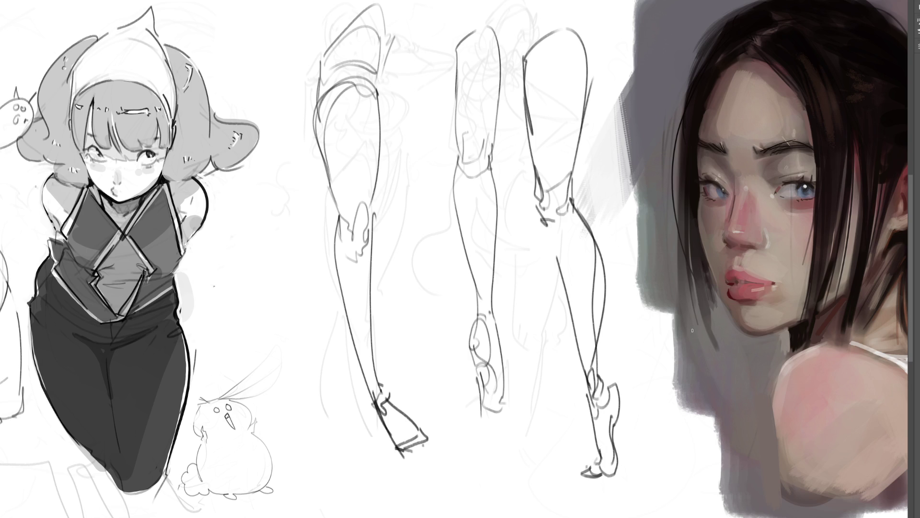
key(ctrl+t)
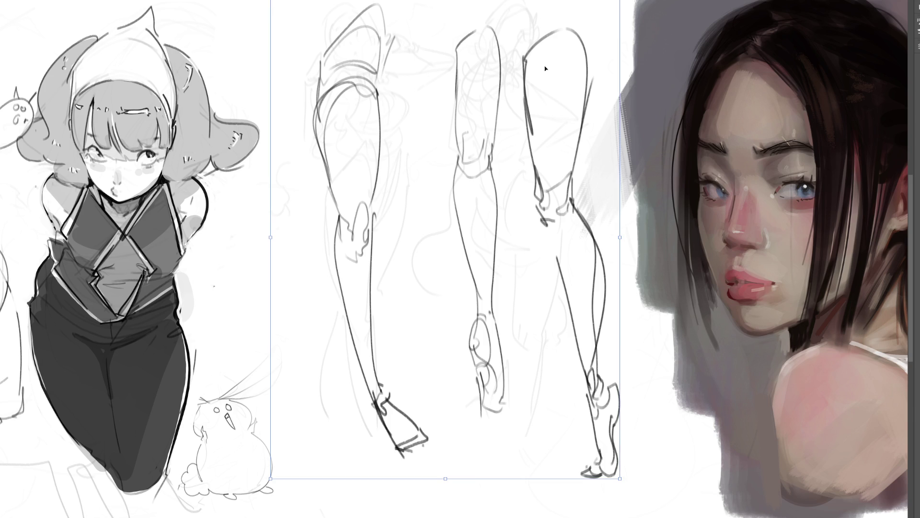
- Shrink the leg studies toward the lower left, then sketch a large pointed curved shape above them
mouse_move(620, 1)
mouse_down()
mouse_move(559, 143)
mouse_move(478, 195)
mouse_up()
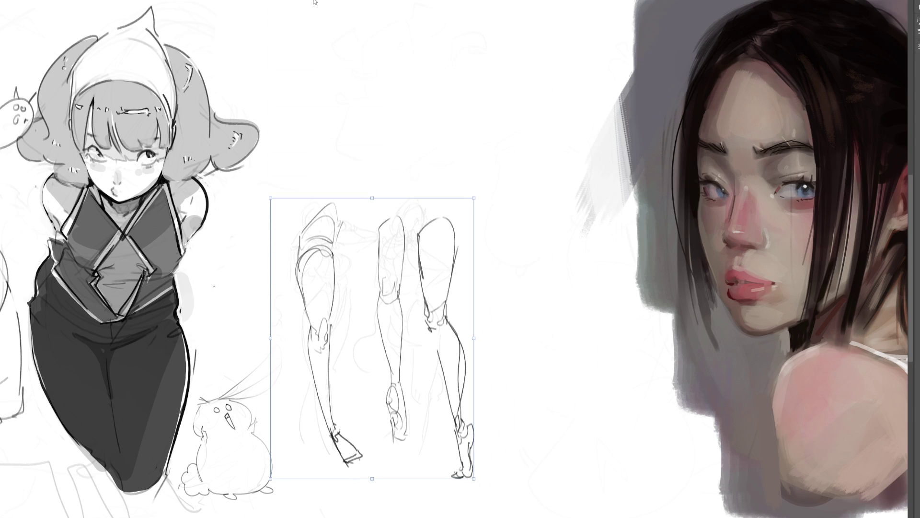
key(Return)
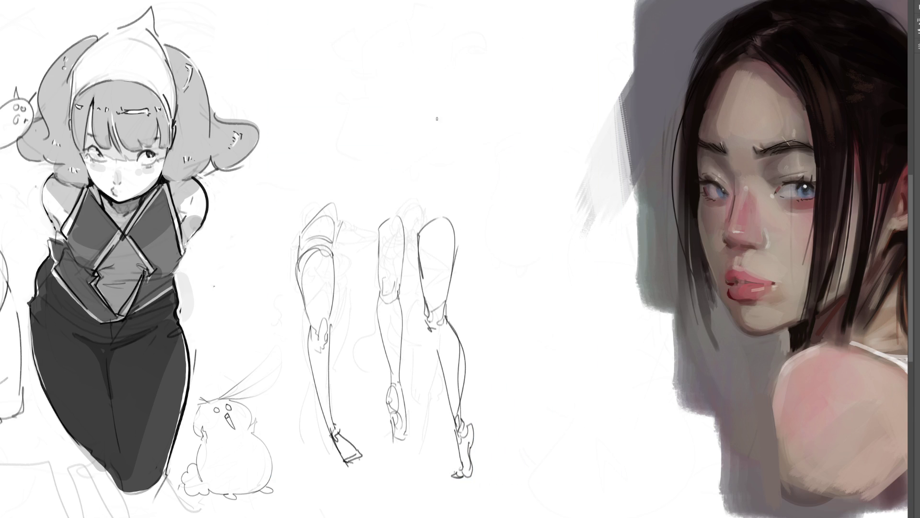
mouse_move(443, 57)
mouse_down()
mouse_move(410, 105)
mouse_move(440, 149)
mouse_move(475, 44)
mouse_move(511, 54)
mouse_move(507, 84)
mouse_up()
drag(498, 42, 506, 85)
drag(537, 49, 506, 84)
drag(506, 84, 596, 167)
mouse_move(433, 146)
mouse_down()
mouse_move(522, 154)
mouse_move(559, 168)
mouse_up()
mouse_move(553, 163)
mouse_down()
mouse_move(489, 153)
mouse_move(420, 159)
mouse_move(527, 196)
mouse_move(604, 168)
mouse_move(591, 191)
mouse_move(437, 168)
mouse_move(427, 208)
mouse_up()
mouse_move(448, 171)
mouse_down()
mouse_move(438, 211)
mouse_move(459, 222)
mouse_move(432, 214)
mouse_up()
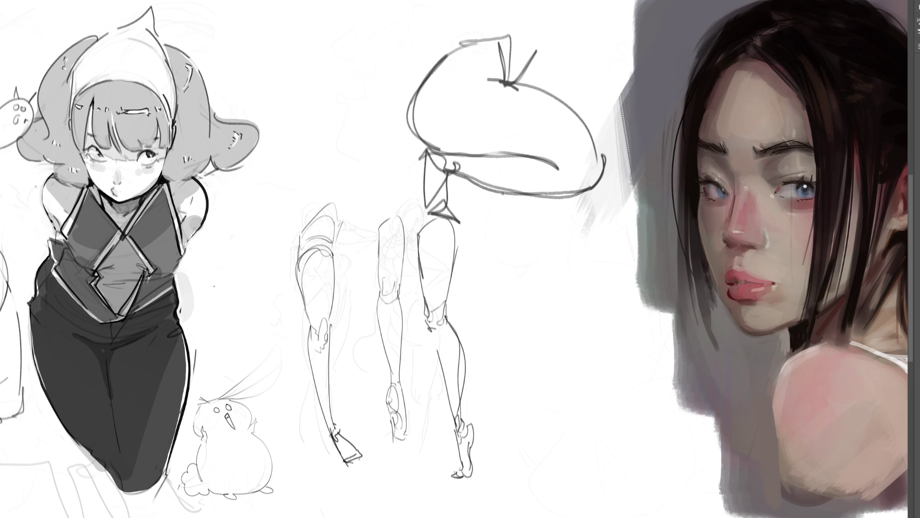
mouse_move(452, 171)
mouse_down()
mouse_move(581, 203)
mouse_move(608, 158)
mouse_move(569, 96)
mouse_up()
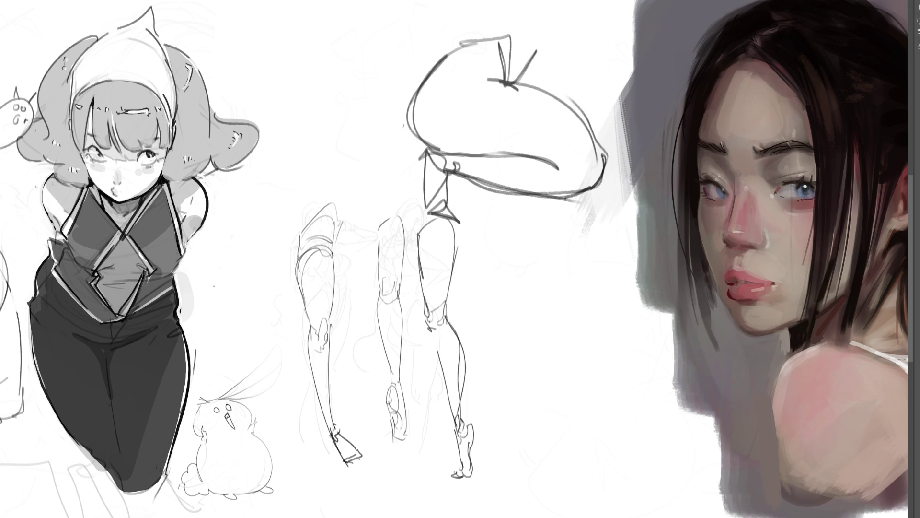
- Draw a new bent leg with a knee to the right, then shrink it toward the lower left
mouse_move(499, 244)
mouse_down()
mouse_move(501, 314)
mouse_move(532, 231)
mouse_move(577, 306)
mouse_move(603, 380)
mouse_up()
mouse_move(504, 318)
mouse_down()
mouse_move(544, 379)
mouse_move(599, 412)
mouse_move(602, 426)
mouse_up()
drag(607, 385, 603, 430)
drag(573, 430, 603, 455)
drag(608, 385, 608, 449)
drag(559, 394, 580, 517)
drag(609, 394, 604, 516)
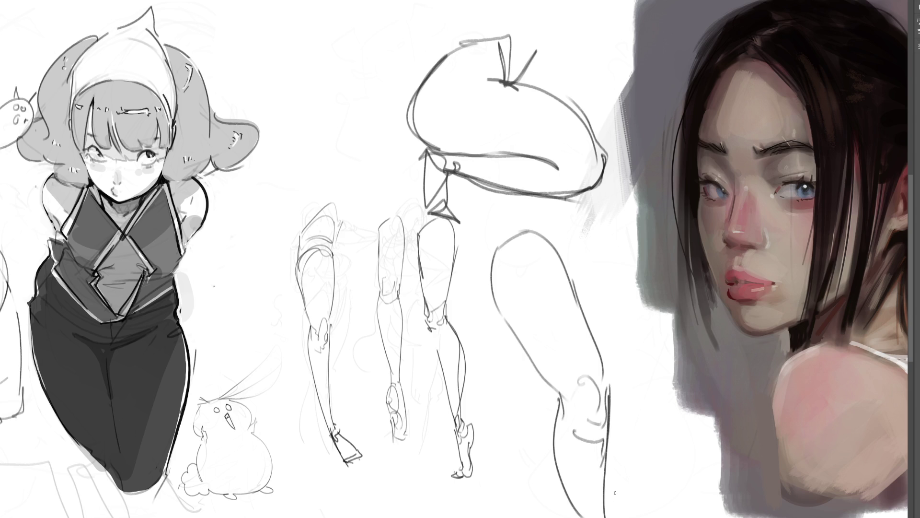
key(ctrl+t)
drag(612, 34, 467, 242)
key(Return)
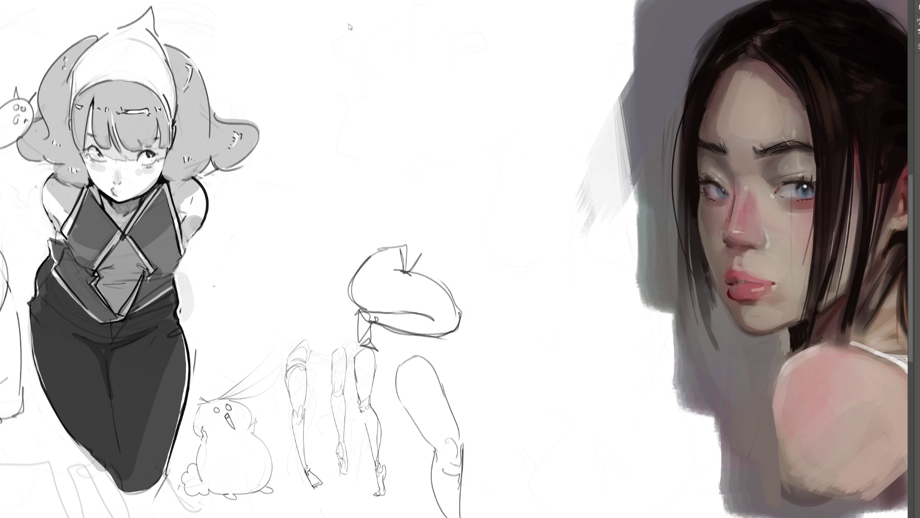
- Sketch a hand with looped fingers and a long curved arm at the top
mouse_move(382, 102)
mouse_down()
mouse_move(359, 145)
mouse_move(379, 165)
mouse_up()
mouse_move(371, 154)
mouse_down()
mouse_move(394, 105)
mouse_move(412, 139)
mouse_move(403, 183)
mouse_move(430, 183)
mouse_up()
mouse_move(422, 104)
mouse_down()
mouse_move(422, 127)
mouse_move(428, 123)
mouse_up()
drag(431, 127, 432, 142)
mouse_move(437, 132)
mouse_down()
mouse_move(439, 142)
mouse_move(493, 139)
mouse_move(540, 184)
mouse_up()
drag(428, 185, 568, 232)
mouse_move(530, 168)
mouse_down()
mouse_move(603, 234)
mouse_move(613, 223)
mouse_move(652, 263)
mouse_move(645, 307)
mouse_move(662, 310)
mouse_up()
mouse_move(662, 310)
mouse_down()
mouse_move(638, 320)
mouse_move(648, 322)
mouse_up()
- Add the upper arm contours to the sheet top and shrink the sketch toward the bottom
drag(380, 118, 461, 1)
mouse_move(521, 1)
mouse_down()
mouse_move(521, 23)
mouse_move(472, 118)
mouse_move(452, 127)
mouse_up()
drag(476, 113, 575, 1)
drag(554, 26, 526, 62)
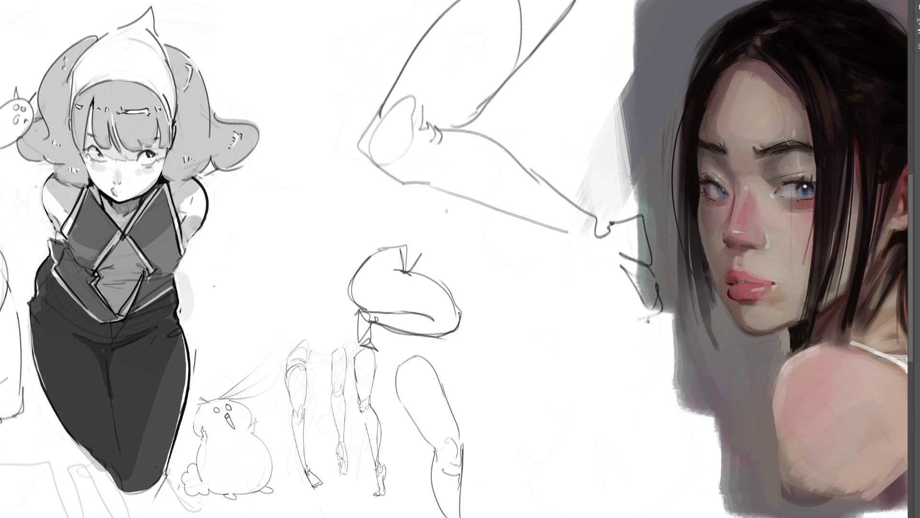
key(ctrl+t)
drag(467, 1, 467, 249)
- Apply the resize and outline the thigh of a first standing leg
key(Return)
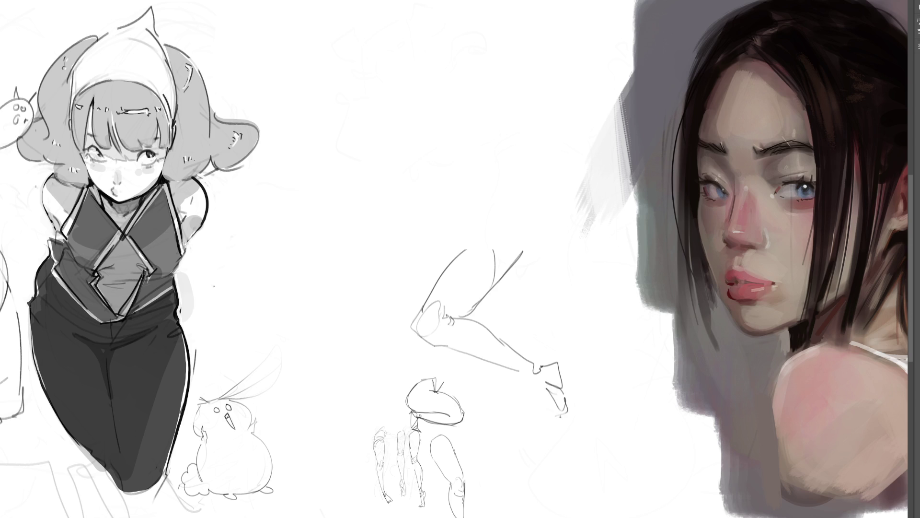
mouse_move(314, 67)
mouse_down()
mouse_move(309, 144)
mouse_move(326, 197)
mouse_move(348, 98)
mouse_move(343, 60)
mouse_move(372, 193)
mouse_up()
drag(355, 101, 362, 185)
drag(313, 105, 346, 254)
drag(348, 253, 358, 255)
drag(378, 196, 373, 244)
drag(372, 242, 364, 263)
- Close the first leg's knee and draw its long lower leg downward
drag(344, 245, 347, 258)
mouse_move(344, 254)
mouse_down()
mouse_move(348, 277)
mouse_move(370, 263)
mouse_move(372, 285)
mouse_up()
drag(379, 224, 384, 261)
drag(379, 280, 373, 290)
drag(336, 244, 353, 293)
mouse_move(352, 292)
mouse_down()
mouse_move(385, 272)
mouse_move(396, 449)
mouse_up()
drag(386, 265, 401, 460)
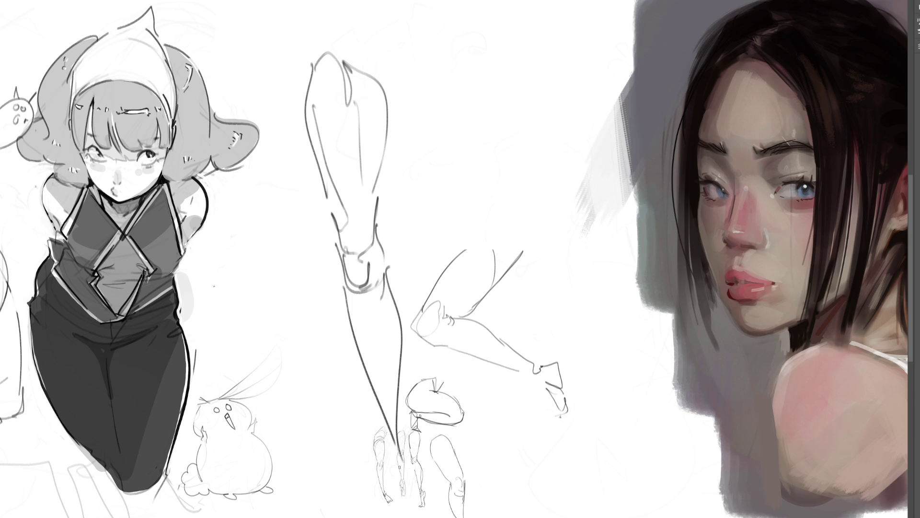
- Start a second standing leg on the right with its thigh and knee
mouse_move(490, 48)
mouse_down()
mouse_move(522, 153)
mouse_move(508, 31)
mouse_move(521, 107)
mouse_up()
mouse_move(516, 62)
mouse_down()
mouse_move(543, 21)
mouse_move(550, 133)
mouse_up()
mouse_move(555, 20)
mouse_down()
mouse_move(567, 67)
mouse_move(561, 204)
mouse_up()
mouse_move(527, 125)
mouse_down()
mouse_move(559, 168)
mouse_move(568, 204)
mouse_up()
mouse_move(544, 188)
mouse_down()
mouse_move(533, 203)
mouse_move(549, 221)
mouse_up()
drag(549, 194, 565, 241)
drag(570, 176, 572, 257)
- Draw the second leg's lower leg, ankle and foot, and add a foot to the first leg
drag(538, 222, 592, 387)
mouse_move(576, 209)
mouse_down()
mouse_move(597, 317)
mouse_move(606, 454)
mouse_up()
drag(582, 364, 600, 457)
drag(595, 455, 606, 462)
drag(597, 427, 593, 441)
mouse_move(593, 410)
mouse_down()
mouse_move(590, 433)
mouse_move(605, 439)
mouse_up()
drag(605, 419, 610, 469)
drag(589, 438, 603, 496)
mouse_move(601, 440)
mouse_down()
mouse_move(634, 496)
mouse_move(603, 509)
mouse_up()
drag(609, 508, 639, 503)
drag(409, 426, 397, 496)
mouse_move(414, 457)
mouse_down()
mouse_move(428, 505)
mouse_move(401, 515)
mouse_up()
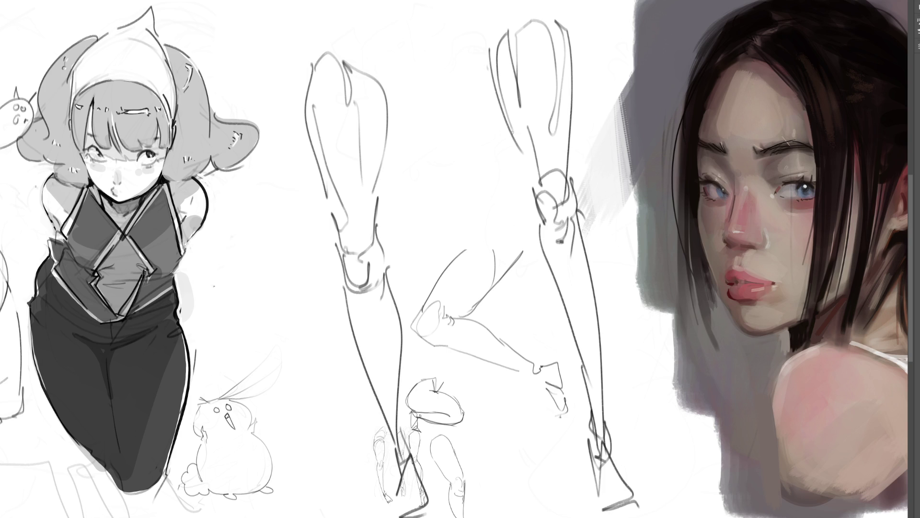
- Scale the leg studies down and tilt them slightly clockwise into the space below
key(ctrl+t)
mouse_move(473, 19)
mouse_down()
mouse_move(467, 168)
mouse_move(448, 222)
mouse_up()
drag(417, 345, 381, 345)
drag(479, 213, 512, 251)
- Apply the transform and sketch a rounded construction shape plus a large form to the right
key(Return)
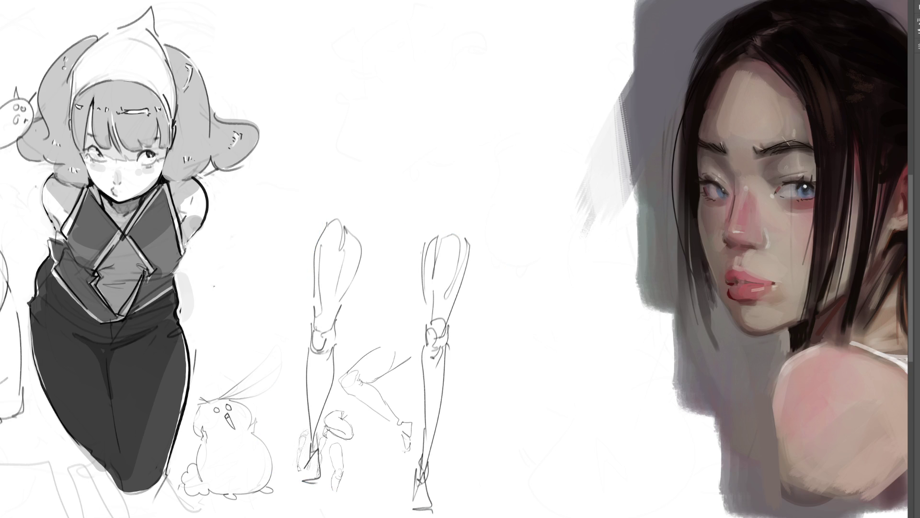
mouse_move(337, 49)
mouse_down()
mouse_move(307, 139)
mouse_move(345, 50)
mouse_move(439, 31)
mouse_move(379, 143)
mouse_move(460, 53)
mouse_move(496, 36)
mouse_move(455, 121)
mouse_move(369, 139)
mouse_move(439, 142)
mouse_move(498, 69)
mouse_move(350, 156)
mouse_move(372, 151)
mouse_move(376, 194)
mouse_move(394, 204)
mouse_move(383, 201)
mouse_move(419, 187)
mouse_up()
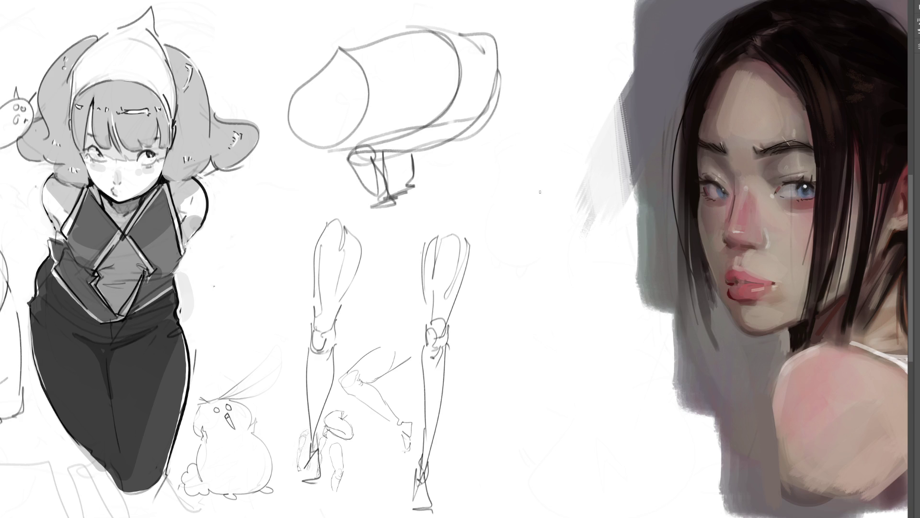
mouse_move(485, 156)
mouse_down()
mouse_move(508, 220)
mouse_move(564, 94)
mouse_move(544, 187)
mouse_move(604, 173)
mouse_up()
drag(611, 134, 601, 275)
drag(546, 191, 543, 197)
mouse_move(594, 184)
mouse_down()
mouse_move(542, 194)
mouse_move(584, 311)
mouse_up()
- Draw the narrowing cylinder form with converging lines and refined contours below it
mouse_move(610, 269)
mouse_down()
mouse_move(563, 319)
mouse_move(565, 332)
mouse_move(597, 302)
mouse_move(538, 300)
mouse_move(535, 517)
mouse_up()
drag(580, 349, 533, 493)
mouse_move(600, 318)
mouse_down()
mouse_move(543, 459)
mouse_move(545, 452)
mouse_up()
mouse_move(558, 191)
mouse_down()
mouse_move(525, 112)
mouse_move(517, 259)
mouse_move(565, 339)
mouse_up()
mouse_move(601, 333)
mouse_down()
mouse_move(582, 350)
mouse_move(595, 393)
mouse_up()
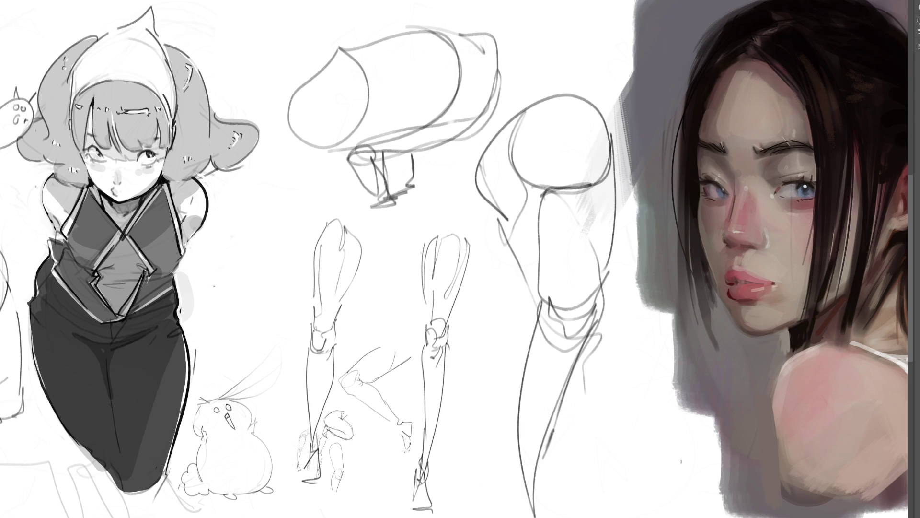
- Fade the middle construction sketches to light grey and shrink them into a small group
mouse_move(533, 329)
mouse_down()
mouse_move(472, 164)
mouse_move(401, 81)
mouse_up()
key(ctrl+t)
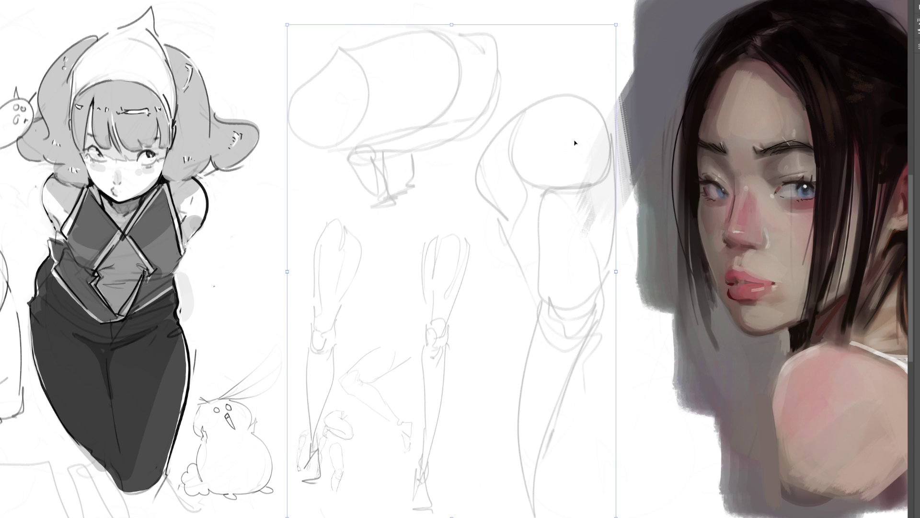
drag(615, 25, 454, 269)
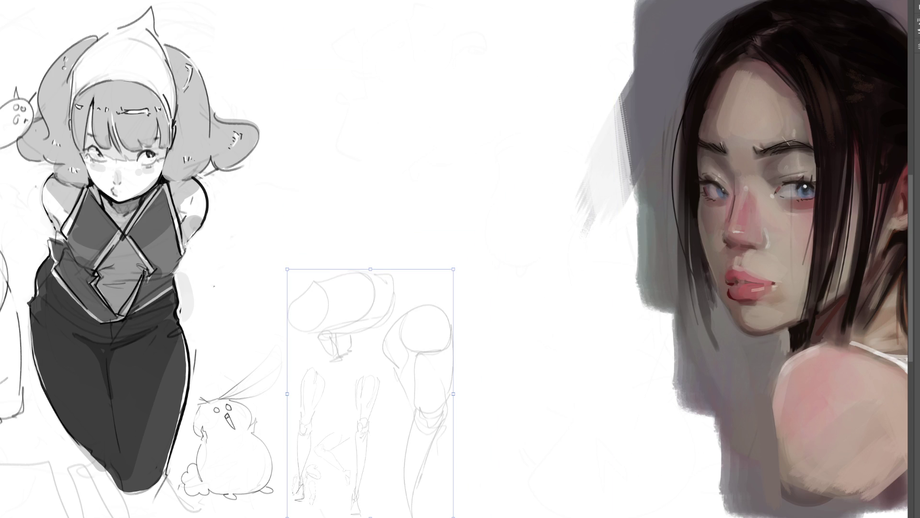
key(Return)
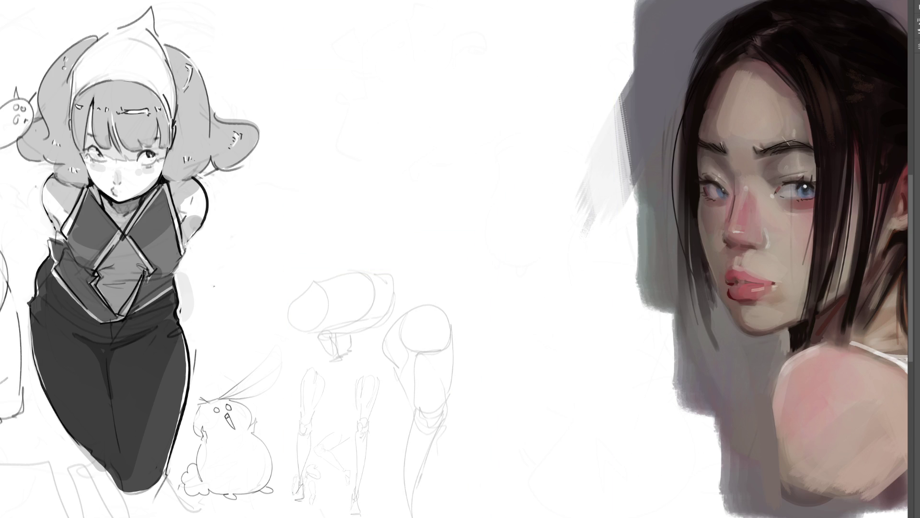
- Sketch a creature with a looping top, elongated head, jaw and teeth, then erase it to faint lines
mouse_move(467, 78)
mouse_down()
mouse_move(451, 126)
mouse_move(513, 69)
mouse_move(466, 115)
mouse_move(451, 156)
mouse_up()
mouse_move(539, 90)
mouse_down()
mouse_move(459, 93)
mouse_move(484, 143)
mouse_move(561, 180)
mouse_up()
drag(593, 145, 467, 295)
mouse_move(481, 112)
mouse_down()
mouse_move(445, 169)
mouse_move(417, 309)
mouse_move(441, 313)
mouse_up()
mouse_move(427, 204)
mouse_down()
mouse_move(413, 294)
mouse_move(499, 274)
mouse_move(394, 73)
mouse_up()
mouse_move(411, 42)
mouse_down()
mouse_move(381, 287)
mouse_move(466, 312)
mouse_move(585, 197)
mouse_up()
drag(596, 163, 468, 312)
drag(597, 150, 558, 238)
mouse_move(586, 207)
mouse_down()
mouse_move(549, 251)
mouse_move(542, 278)
mouse_move(446, 326)
mouse_up()
drag(548, 255, 528, 278)
mouse_move(434, 336)
mouse_down()
mouse_move(401, 316)
mouse_move(420, 333)
mouse_move(451, 338)
mouse_move(590, 214)
mouse_up()
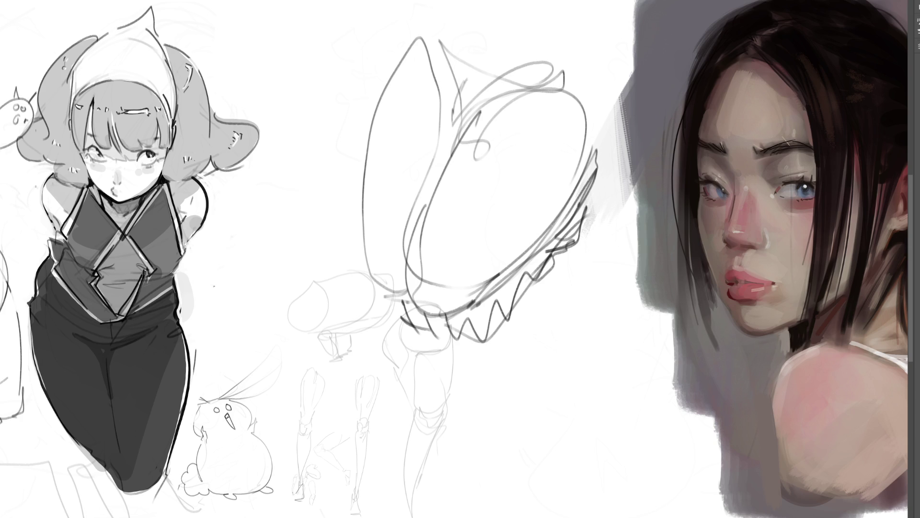
mouse_move(506, 119)
mouse_down()
mouse_move(503, 192)
mouse_move(421, 307)
mouse_move(448, 309)
mouse_move(650, 197)
mouse_move(503, 251)
mouse_move(531, 275)
mouse_up()
- Draw an arm from the shoulder reaching diagonally down to the wrist
mouse_move(301, 120)
mouse_down()
mouse_move(308, 75)
mouse_move(357, 94)
mouse_move(320, 133)
mouse_up()
mouse_move(328, 99)
mouse_down()
mouse_move(331, 143)
mouse_move(430, 245)
mouse_up()
mouse_move(319, 149)
mouse_down()
mouse_move(360, 93)
mouse_move(399, 125)
mouse_move(421, 184)
mouse_up()
drag(409, 148, 458, 224)
drag(368, 181, 458, 264)
mouse_move(451, 226)
mouse_down()
mouse_move(471, 239)
mouse_move(477, 261)
mouse_up()
mouse_move(458, 222)
mouse_down()
mouse_move(483, 230)
mouse_move(490, 266)
mouse_up()
- Add a fist with knuckles and a thumb at the end of the arm
drag(488, 267, 495, 268)
mouse_move(503, 266)
mouse_down()
mouse_move(496, 236)
mouse_move(520, 280)
mouse_up()
mouse_move(489, 282)
mouse_down()
mouse_move(498, 282)
mouse_move(495, 319)
mouse_up()
mouse_move(464, 272)
mouse_down()
mouse_move(517, 278)
mouse_move(536, 338)
mouse_move(519, 339)
mouse_up()
mouse_move(516, 337)
mouse_down()
mouse_move(522, 357)
mouse_move(506, 345)
mouse_move(523, 348)
mouse_up()
mouse_move(526, 350)
mouse_down()
mouse_move(534, 357)
mouse_move(520, 321)
mouse_up()
- Sweep a long arc across the top and shape the upper arm contour
mouse_move(315, 73)
mouse_down()
mouse_move(322, 63)
mouse_move(403, 53)
mouse_move(613, 139)
mouse_up()
drag(534, 58, 613, 132)
drag(365, 97, 426, 123)
mouse_move(422, 164)
mouse_down()
mouse_move(507, 194)
mouse_move(498, 111)
mouse_move(601, 129)
mouse_move(556, 185)
mouse_move(517, 191)
mouse_up()
mouse_move(556, 198)
mouse_down()
mouse_move(611, 175)
mouse_move(575, 64)
mouse_move(622, 107)
mouse_up()
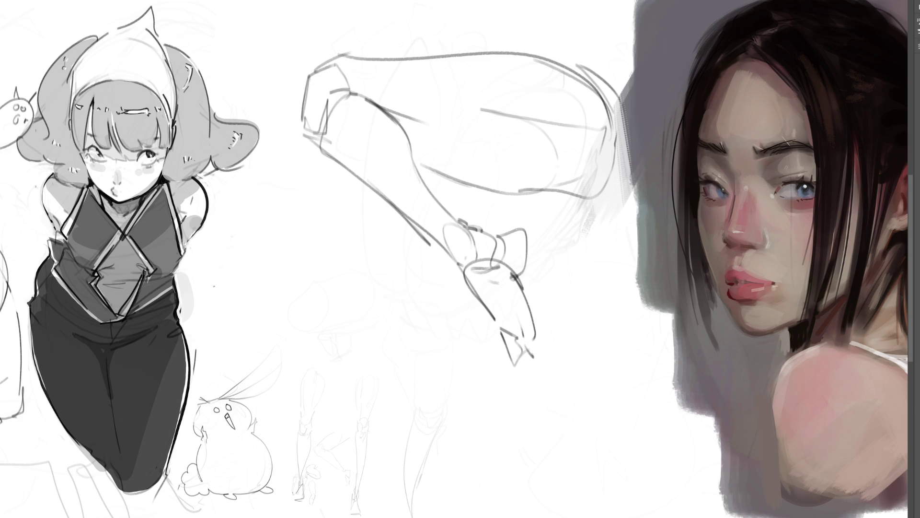
- Rough in a figure left of the arm with head, torso, round body and ground line
mouse_move(237, 197)
mouse_down()
mouse_move(252, 251)
mouse_move(269, 175)
mouse_move(286, 176)
mouse_move(306, 202)
mouse_move(282, 195)
mouse_move(286, 207)
mouse_move(387, 207)
mouse_up()
mouse_move(388, 210)
mouse_down()
mouse_move(274, 214)
mouse_move(285, 276)
mouse_up()
mouse_move(284, 233)
mouse_down()
mouse_move(286, 277)
mouse_move(303, 293)
mouse_move(287, 268)
mouse_move(337, 415)
mouse_move(365, 299)
mouse_move(339, 406)
mouse_up()
mouse_move(353, 400)
mouse_down()
mouse_move(373, 401)
mouse_move(295, 324)
mouse_up()
mouse_move(239, 234)
mouse_down()
mouse_move(290, 310)
mouse_move(267, 359)
mouse_up()
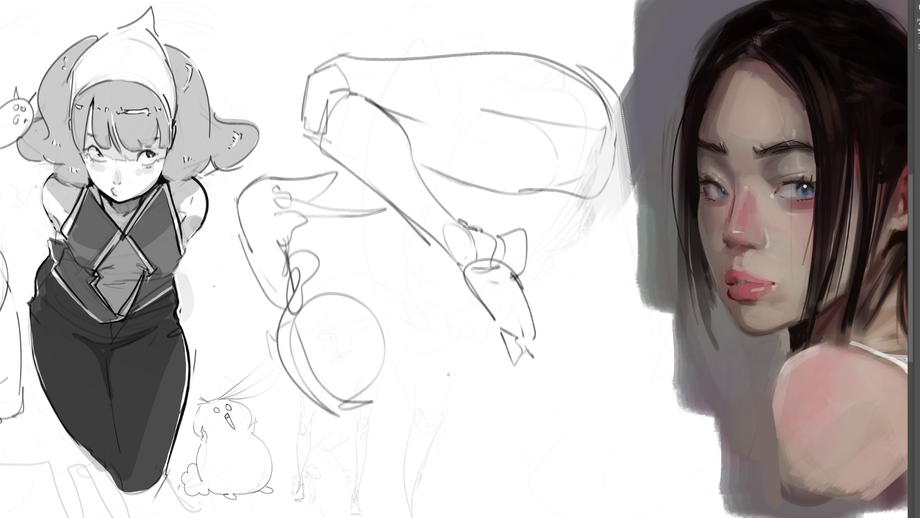
mouse_move(297, 402)
mouse_down()
mouse_move(479, 393)
mouse_move(396, 331)
mouse_move(503, 374)
mouse_move(480, 226)
mouse_move(491, 226)
mouse_up()
mouse_move(337, 230)
mouse_down()
mouse_move(413, 229)
mouse_move(407, 249)
mouse_up()
drag(464, 219, 475, 203)
drag(477, 205, 487, 228)
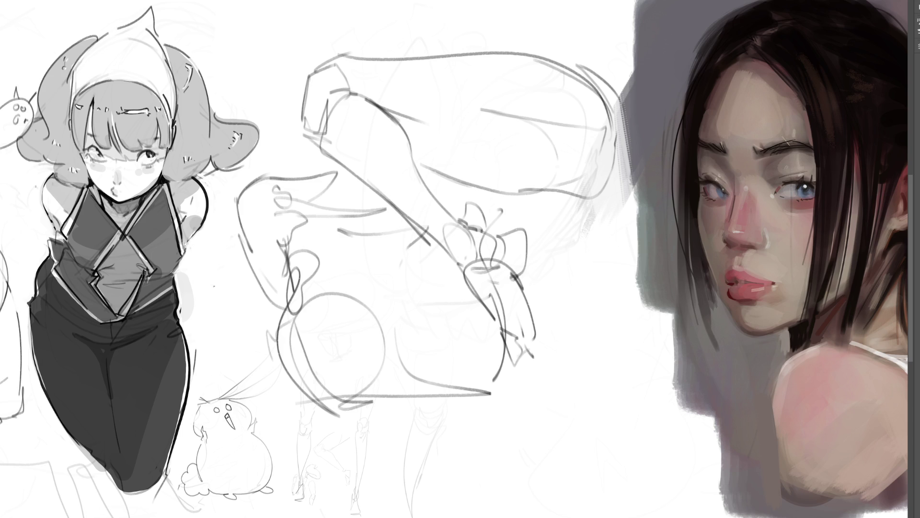
- Draw a rounded limb at lower right ending in a small boot
drag(560, 403, 547, 349)
drag(563, 336, 570, 335)
drag(583, 405, 607, 396)
drag(570, 331, 622, 391)
drag(533, 344, 573, 330)
drag(595, 289, 581, 298)
mouse_move(598, 279)
mouse_down()
mouse_move(552, 312)
mouse_move(537, 359)
mouse_up()
mouse_move(571, 312)
mouse_down()
mouse_move(603, 274)
mouse_move(602, 262)
mouse_move(664, 388)
mouse_move(563, 422)
mouse_move(647, 417)
mouse_move(666, 439)
mouse_move(640, 485)
mouse_up()
mouse_move(666, 451)
mouse_down()
mouse_move(672, 479)
mouse_move(631, 482)
mouse_up()
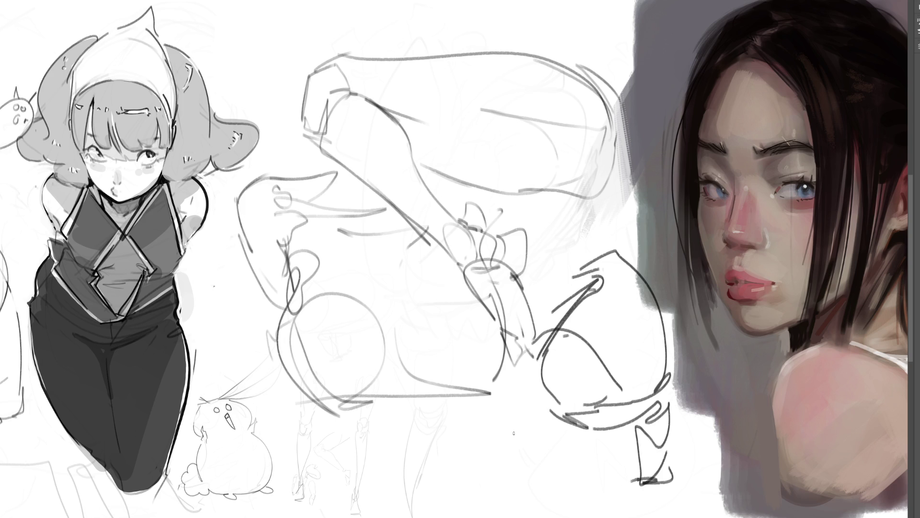
- Shrink the rough figure sketch with Ctrl+T and move it low beside the round creature
key(ctrl+t)
drag(672, 34, 408, 293)
drag(383, 384, 420, 380)
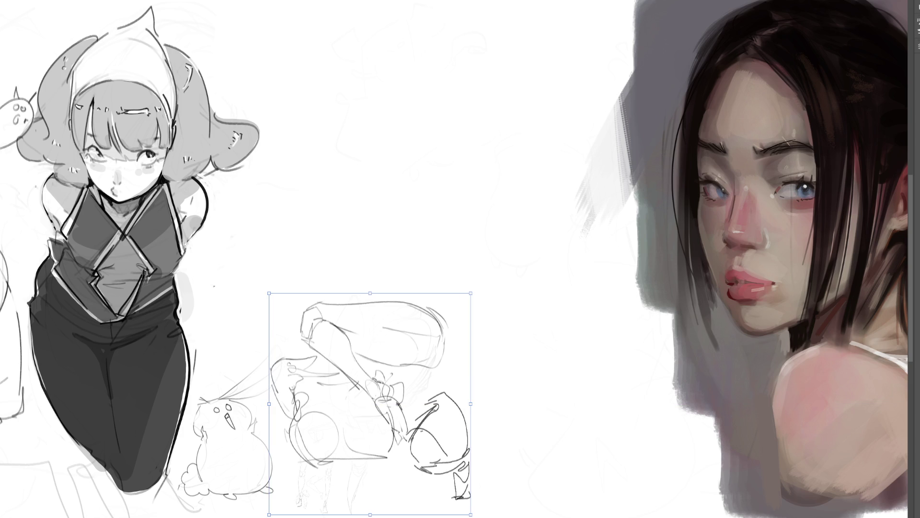
key(Return)
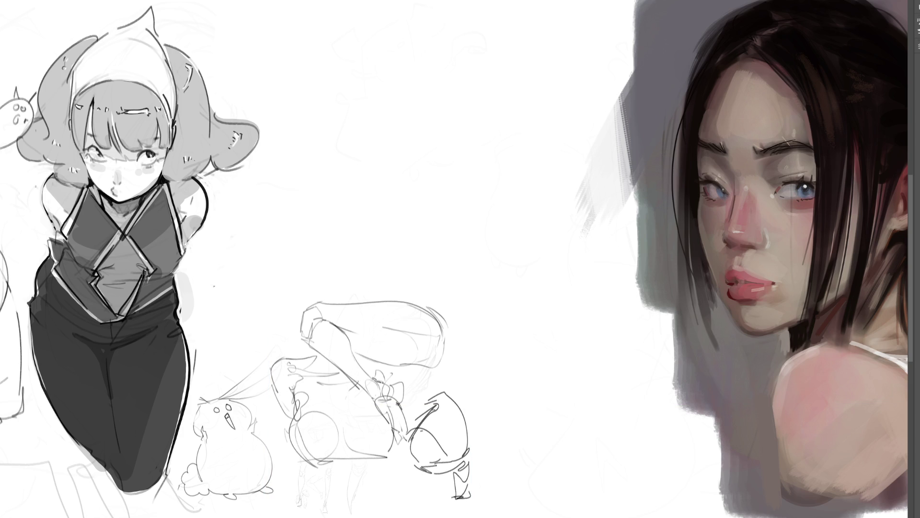
- Fit the entire wide canvas on screen with Ctrl+0
key(ctrl+0)
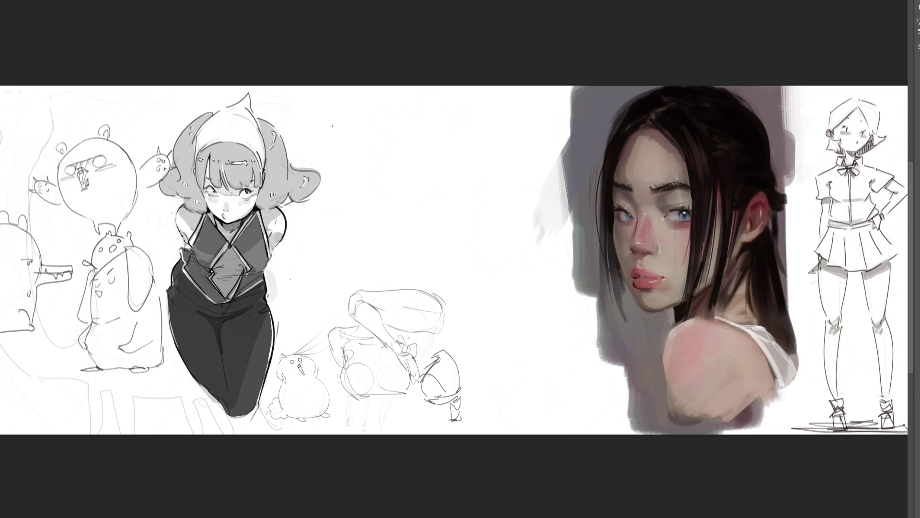
- Draw a horn-like gesture beside the girl with a long sweeping curve and loop
mouse_move(320, 122)
mouse_down()
mouse_move(312, 144)
mouse_move(335, 169)
mouse_up()
drag(344, 129, 345, 173)
mouse_move(314, 163)
mouse_down()
mouse_move(382, 171)
mouse_move(371, 196)
mouse_move(472, 222)
mouse_up()
mouse_move(352, 129)
mouse_down()
mouse_move(381, 129)
mouse_move(493, 209)
mouse_move(331, 118)
mouse_move(423, 117)
mouse_move(387, 128)
mouse_up()
drag(406, 96, 417, 141)
mouse_move(367, 96)
mouse_down()
mouse_move(491, 139)
mouse_move(492, 116)
mouse_move(491, 187)
mouse_move(481, 195)
mouse_up()
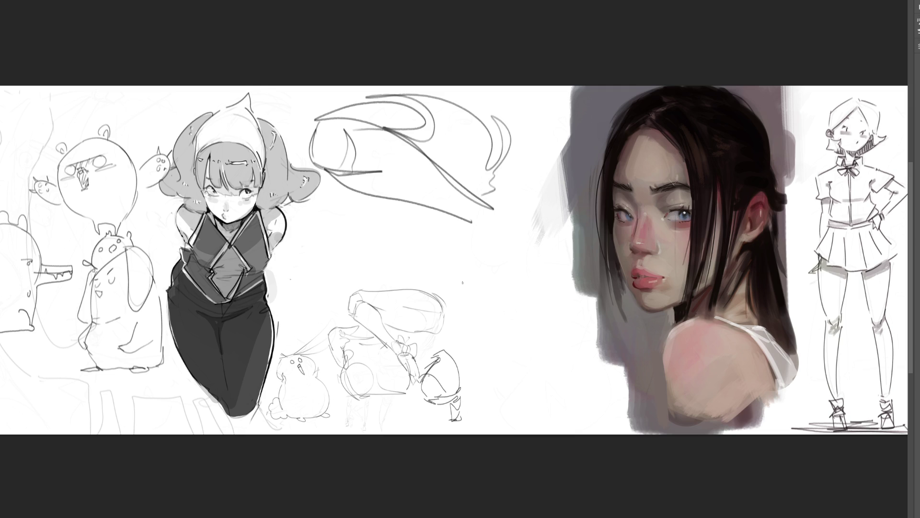
- Add diagonal gesture lines, arcs, a looping form and base curve, then erase them faint
drag(386, 283, 524, 217)
mouse_move(465, 243)
mouse_down()
mouse_move(418, 268)
mouse_move(524, 218)
mouse_up()
mouse_move(383, 272)
mouse_down()
mouse_move(368, 254)
mouse_move(421, 192)
mouse_up()
mouse_move(490, 189)
mouse_down()
mouse_move(571, 183)
mouse_move(580, 214)
mouse_up()
mouse_move(561, 191)
mouse_down()
mouse_move(529, 208)
mouse_move(589, 211)
mouse_up()
drag(590, 211, 581, 244)
drag(529, 221, 578, 254)
mouse_move(578, 254)
mouse_down()
mouse_move(566, 266)
mouse_move(554, 237)
mouse_move(574, 259)
mouse_move(374, 291)
mouse_move(448, 291)
mouse_up()
drag(449, 295, 359, 301)
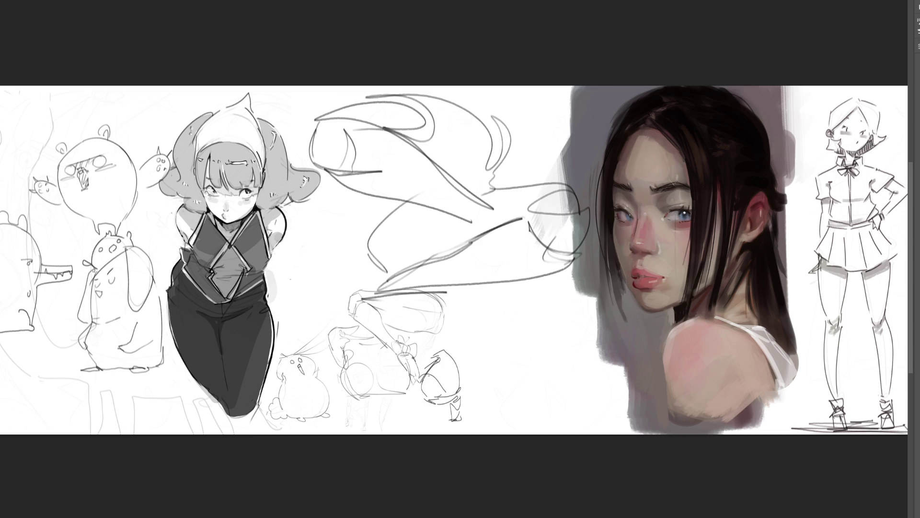
mouse_move(503, 93)
mouse_down()
mouse_move(479, 201)
mouse_move(532, 379)
mouse_move(514, 123)
mouse_move(431, 216)
mouse_move(504, 175)
mouse_move(385, 342)
mouse_up()
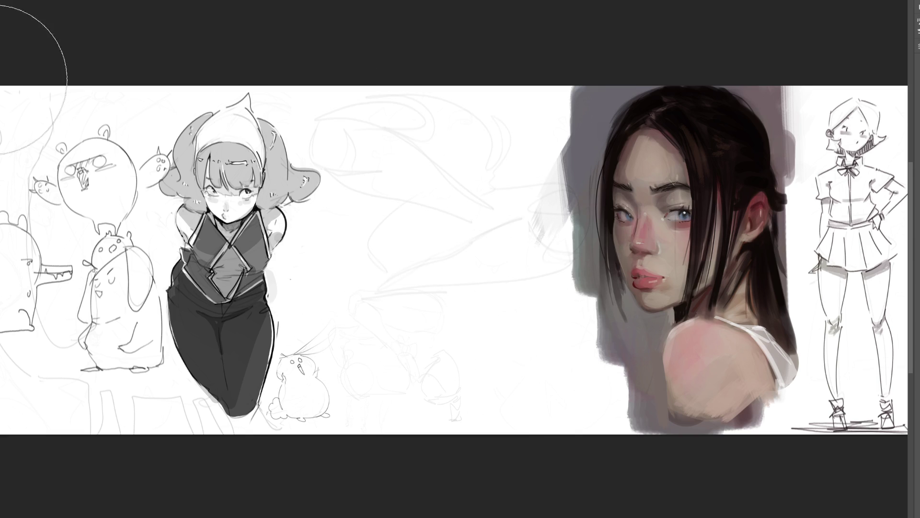